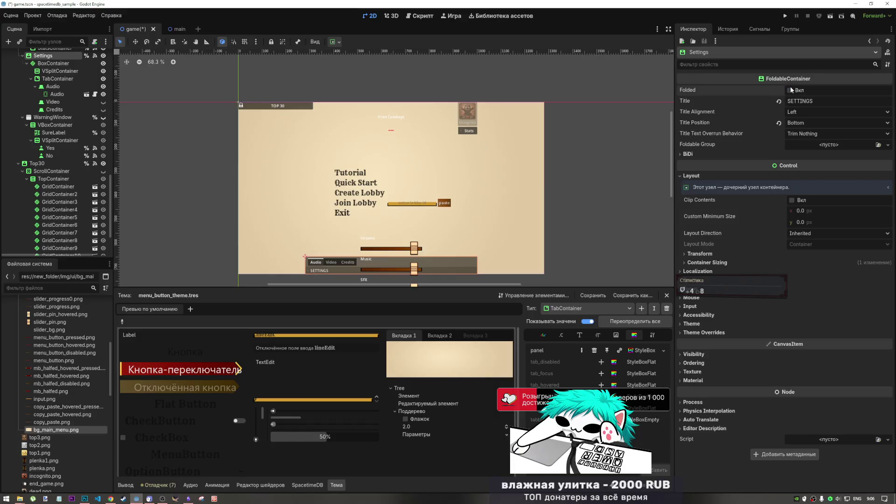
Step: Zoom in on the scene, collapse the SETTINGS container and select menu_button_theme.tres
{"action": "key", "text": "shift+f"}
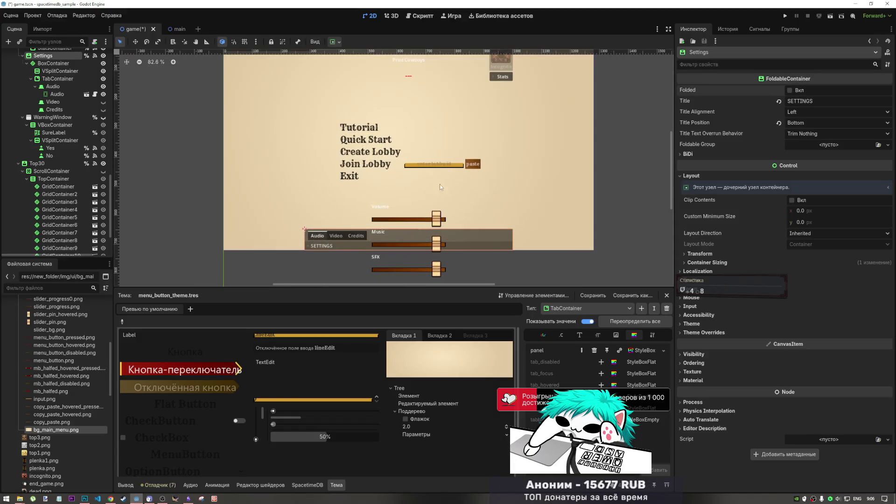
{"action": "left_click", "coordinate": [790, 90]}
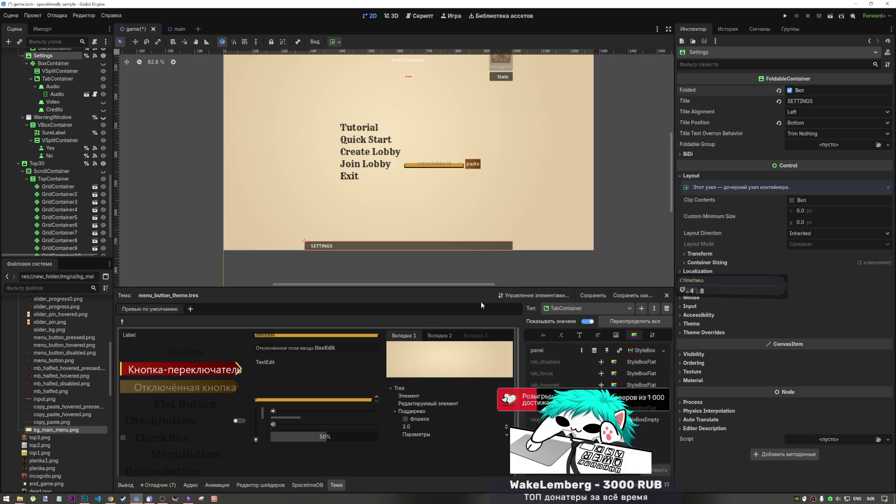
{"action": "scroll", "coordinate": [47, 374], "scroll_direction": "up", "scroll_amount": 5}
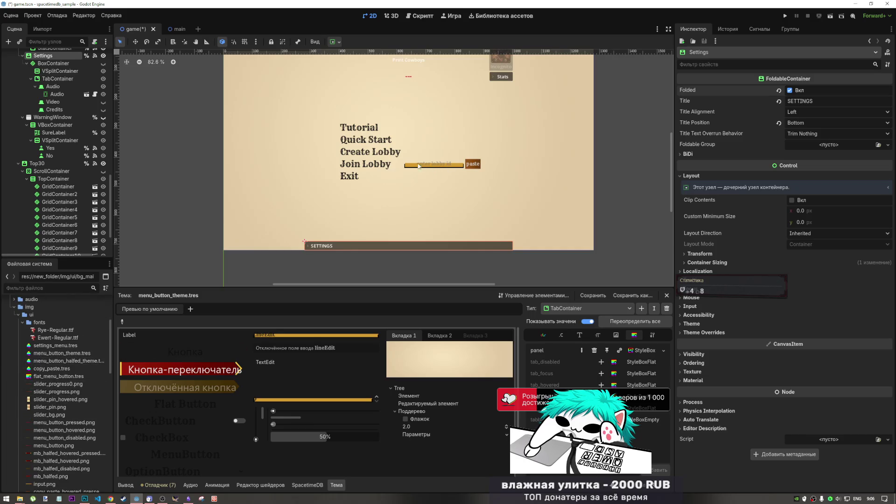
{"action": "left_click", "coordinate": [48, 354]}
Step: Open menu_button_theme.tres and add a Tab Disabled override as a new StyleBoxTexture
{"action": "double_click", "coordinate": [49, 353]}
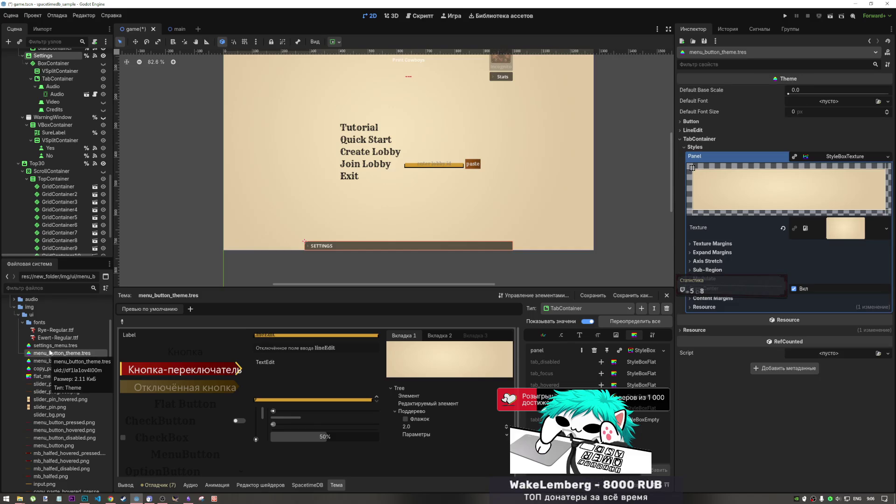
{"action": "left_click", "coordinate": [833, 157]}
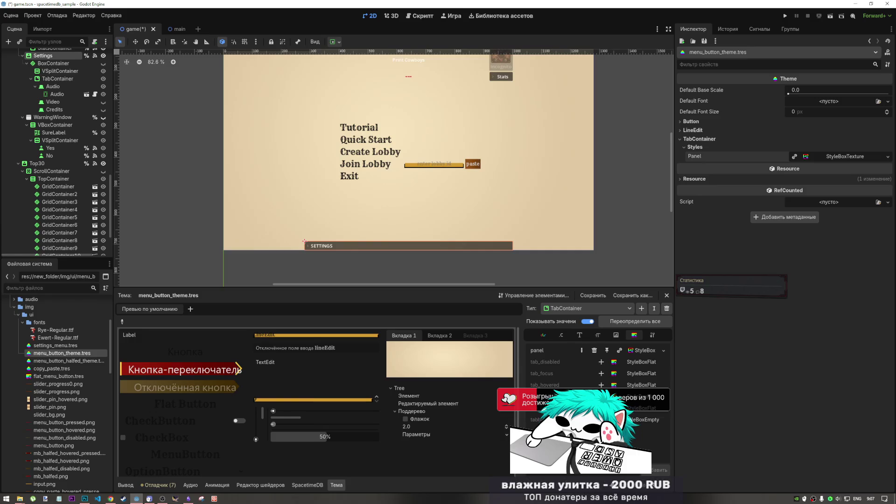
{"action": "left_click", "coordinate": [601, 363]}
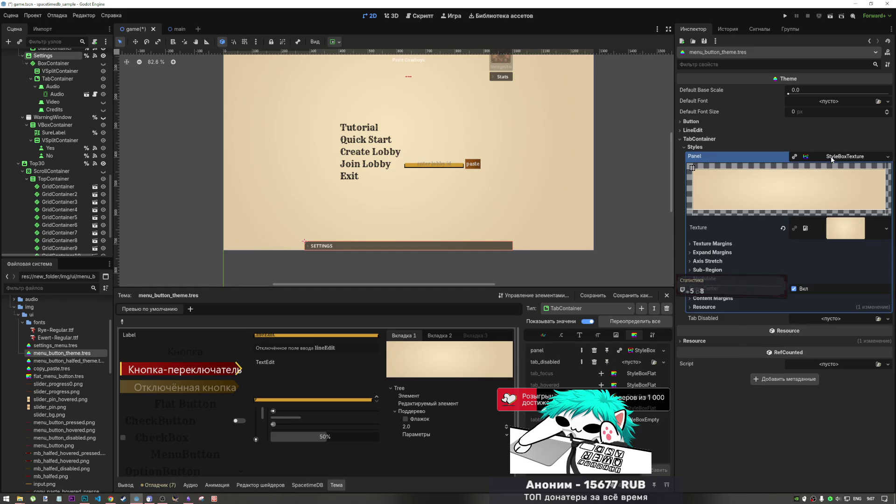
{"action": "left_click", "coordinate": [831, 169]}
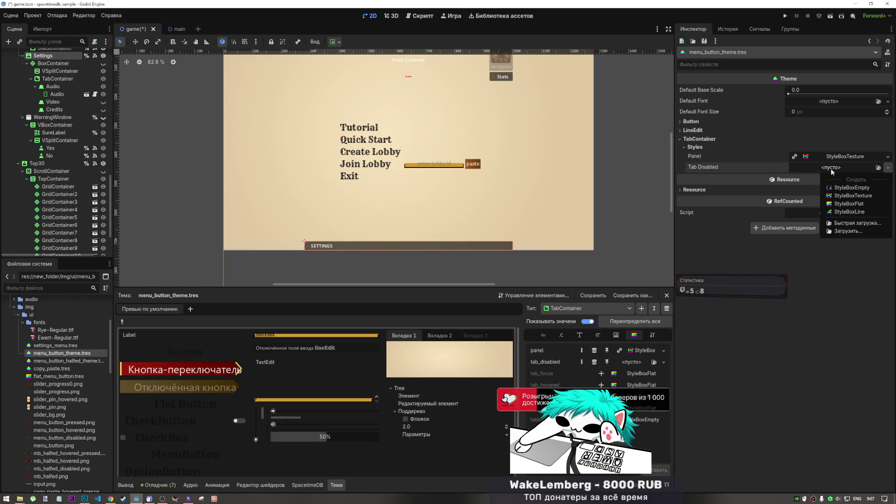
{"action": "left_click", "coordinate": [854, 197]}
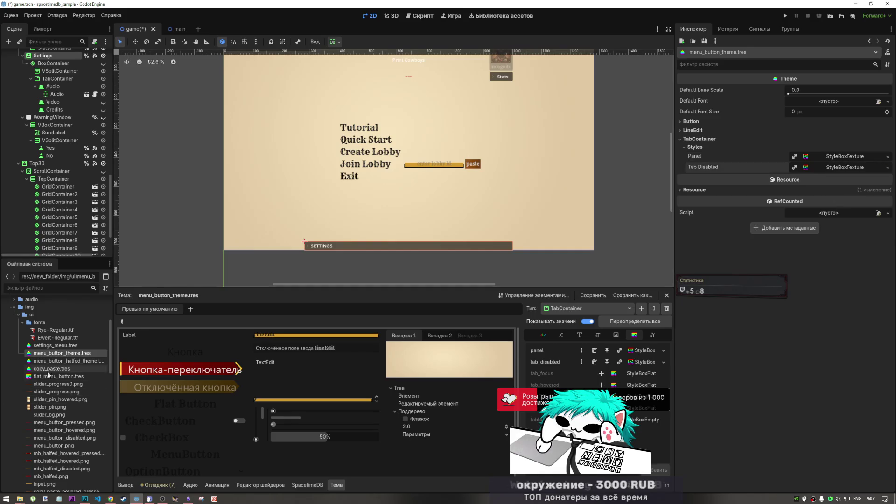
Step: Assign input.png as the Tab Disabled texture, then remove the Tab Disabled override
{"action": "scroll", "coordinate": [46, 415], "scroll_direction": "down", "scroll_amount": 3}
{"action": "left_click", "coordinate": [47, 414]}
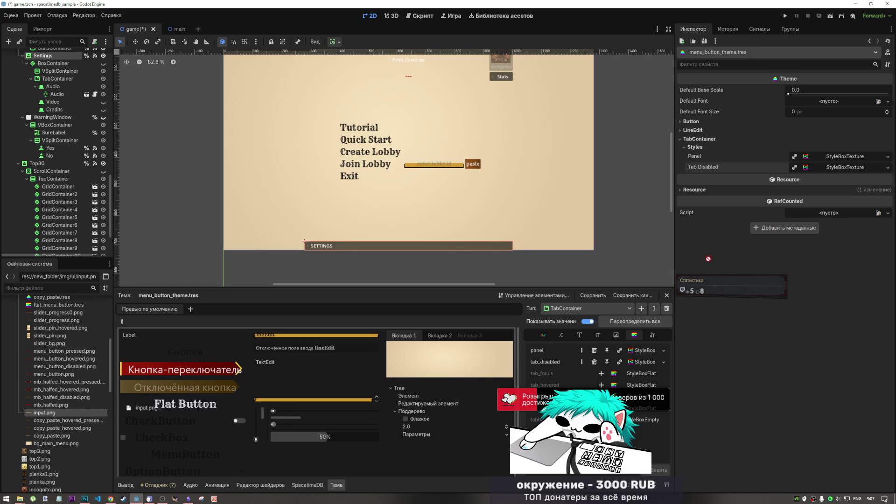
{"action": "left_click", "coordinate": [842, 168]}
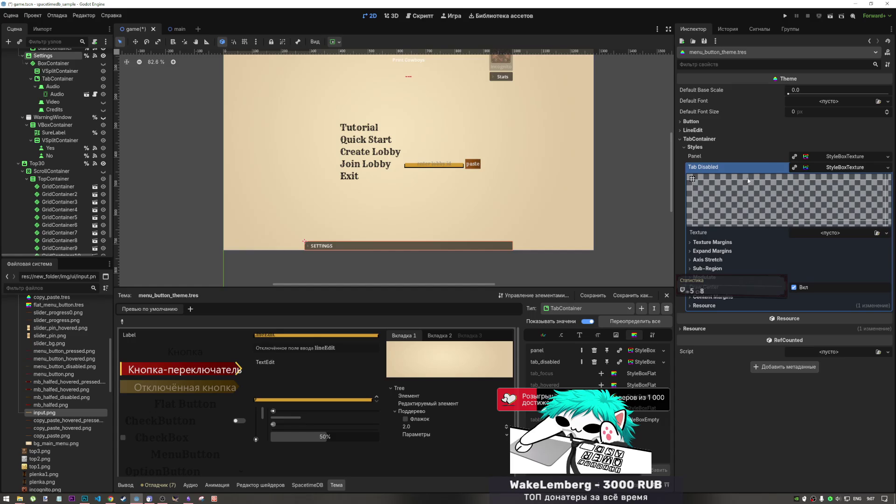
{"action": "mouse_move", "coordinate": [77, 413]}
{"action": "left_mouse_down"}
{"action": "mouse_move", "coordinate": [826, 240]}
{"action": "mouse_move", "coordinate": [820, 235]}
{"action": "left_mouse_up"}
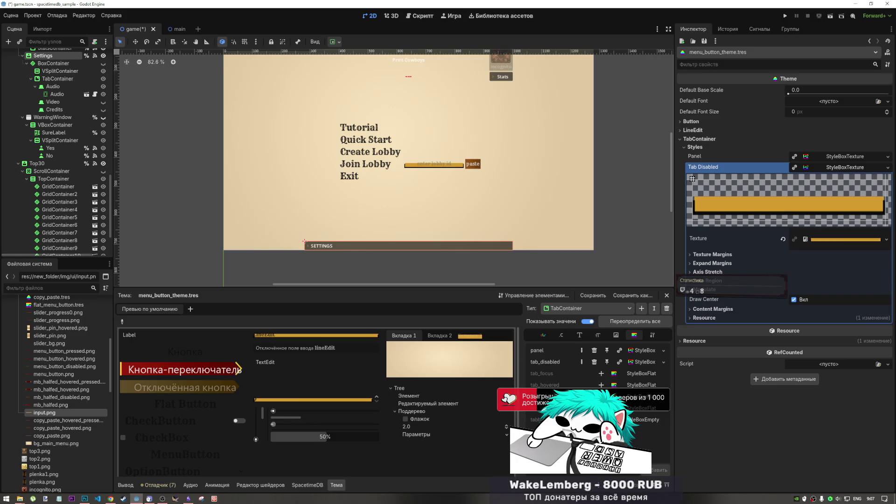
{"action": "left_click", "coordinate": [594, 363]}
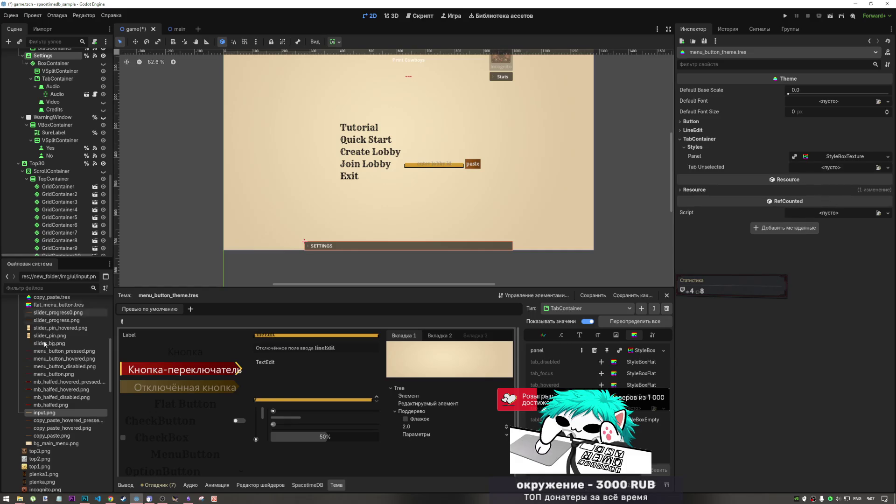
Step: Give Tab Unselected a new StyleBoxTexture with input.png as its texture, then switch to Photoshop
{"action": "left_click", "coordinate": [888, 168]}
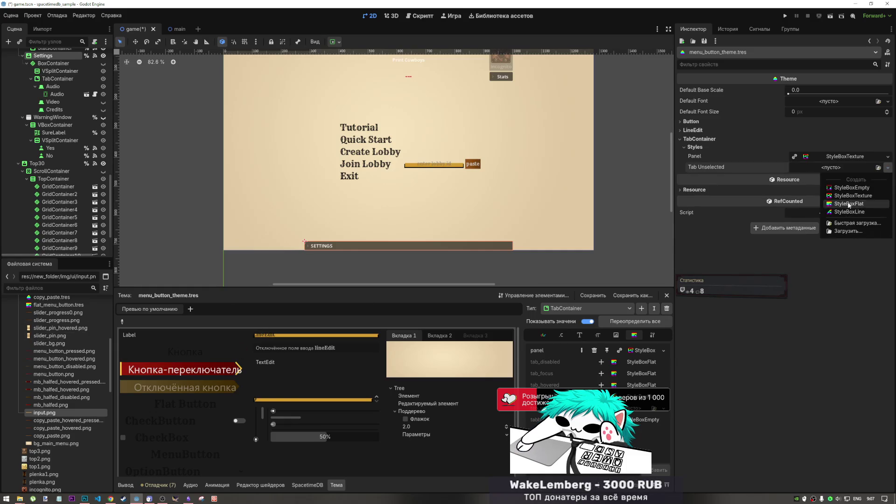
{"action": "left_click", "coordinate": [852, 195]}
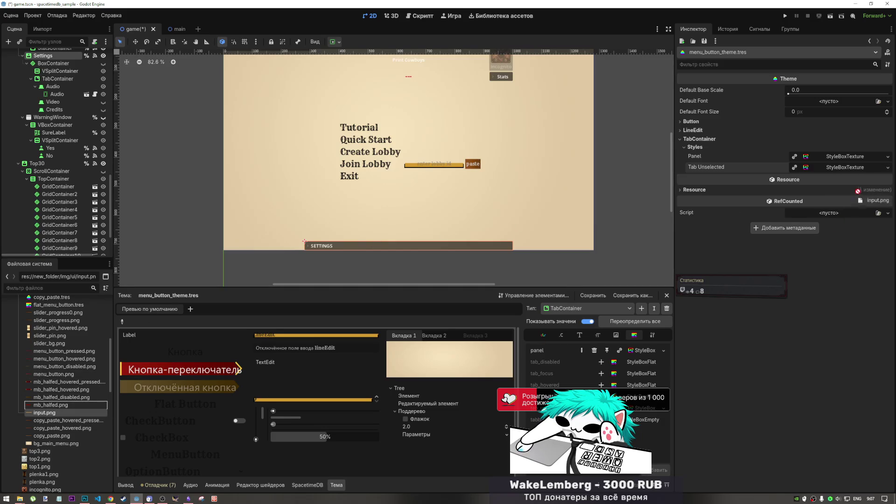
{"action": "left_click", "coordinate": [847, 167]}
{"action": "mouse_move", "coordinate": [45, 413]}
{"action": "left_mouse_down"}
{"action": "mouse_move", "coordinate": [466, 350]}
{"action": "mouse_move", "coordinate": [838, 236]}
{"action": "left_mouse_up"}
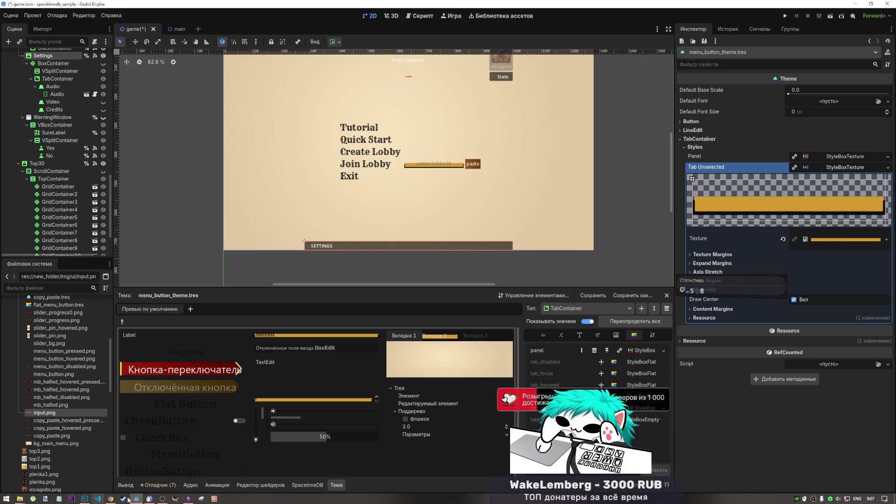
{"action": "left_click", "coordinate": [84, 498]}
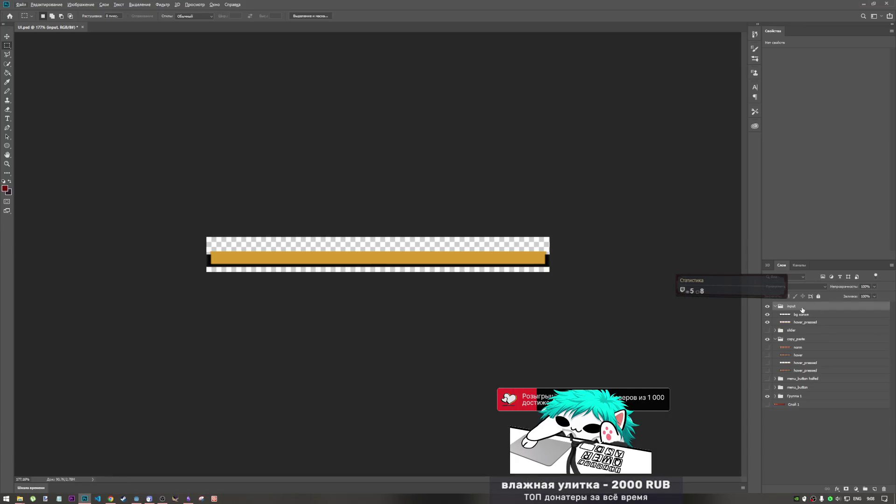
Step: Rename the input layer group to input_tab
{"action": "left_click", "coordinate": [775, 306]}
{"action": "left_click", "coordinate": [775, 307]}
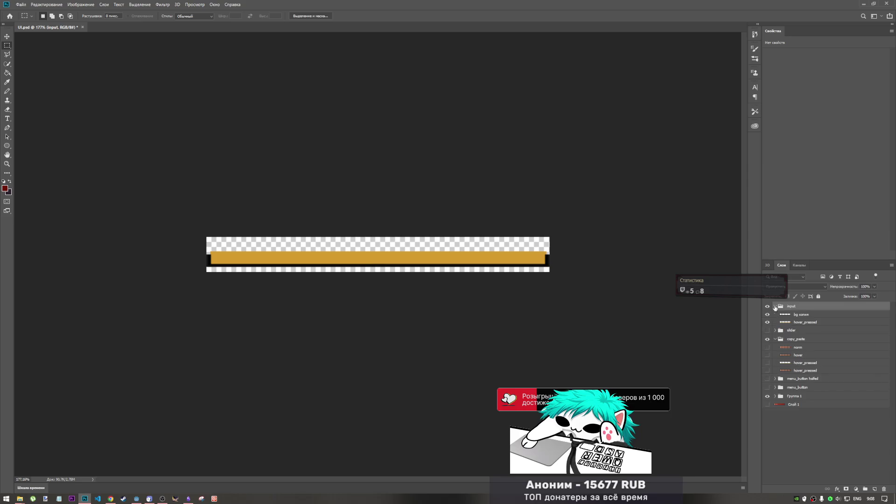
{"action": "double_click", "coordinate": [799, 306]}
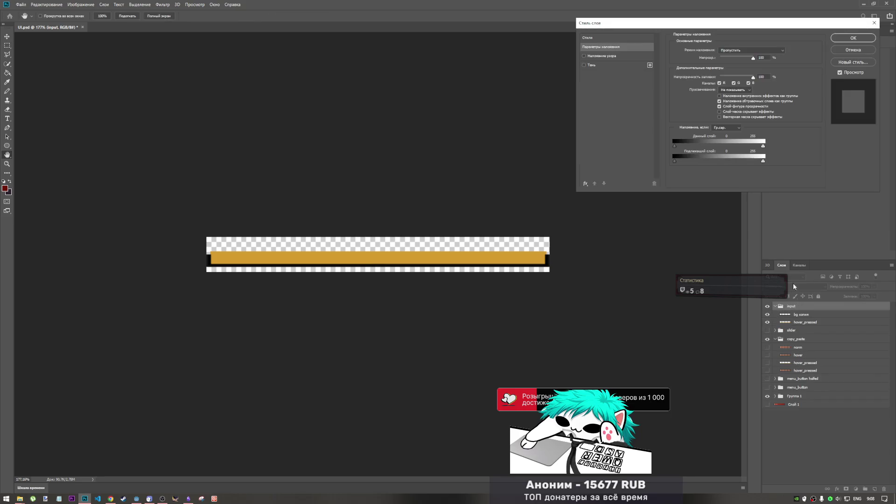
{"action": "key", "text": "Escape"}
{"action": "double_click", "coordinate": [792, 306]}
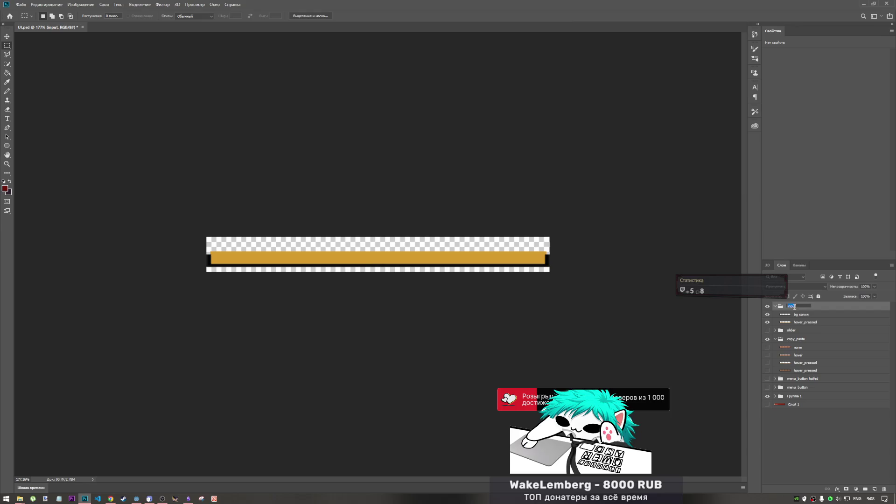
{"action": "type", "text": " text"}
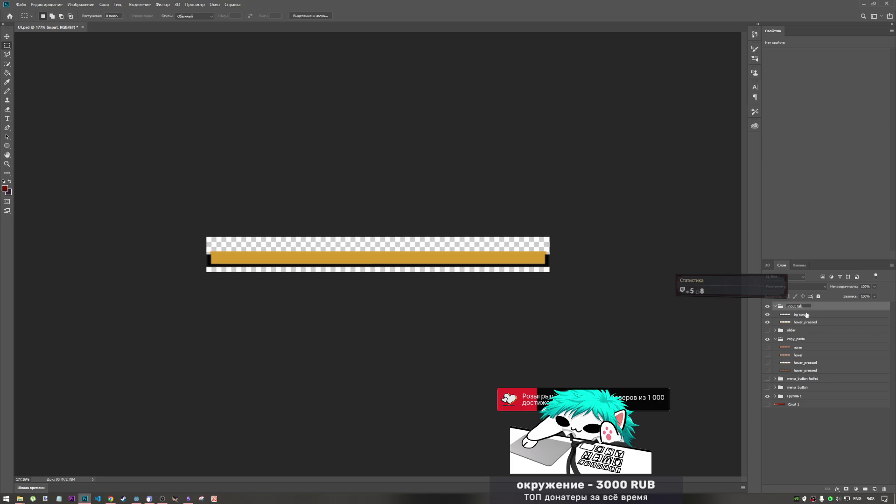
Step: Duplicate the bg копия and hover_pressed layers with Ctrl+J
{"action": "left_click", "coordinate": [806, 315]}
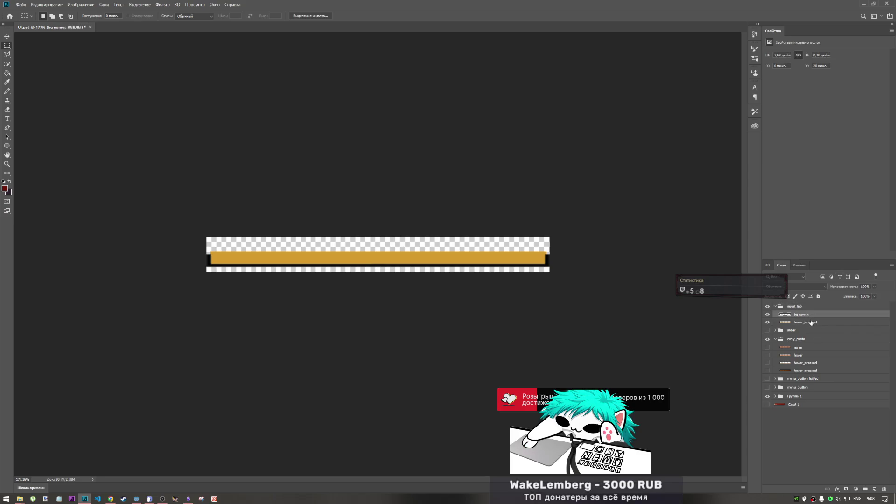
{"action": "left_click", "coordinate": [810, 322]}
{"action": "left_click", "coordinate": [808, 315], "text": "shift"}
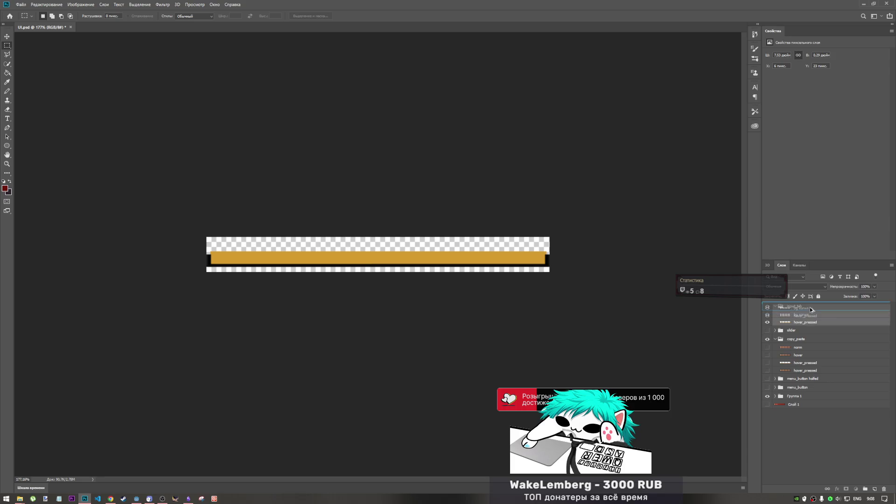
{"action": "key", "text": "ctrl+j"}
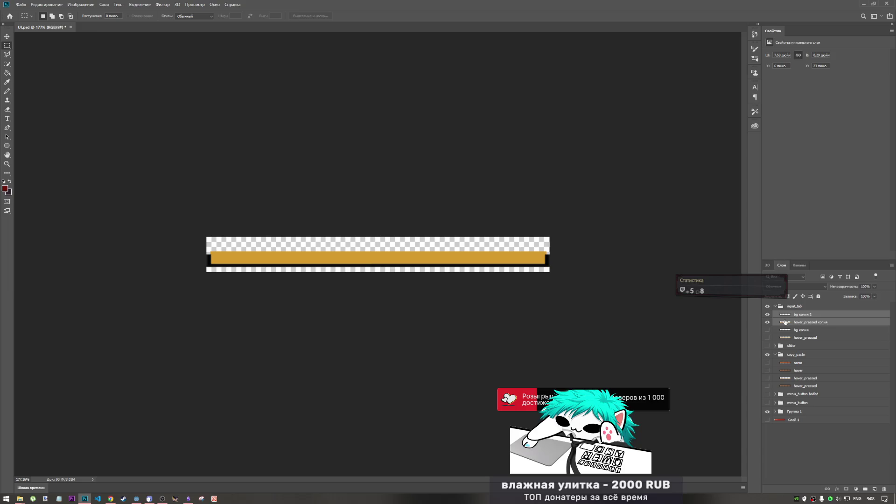
{"action": "left_click", "coordinate": [786, 321], "text": "ctrl"}
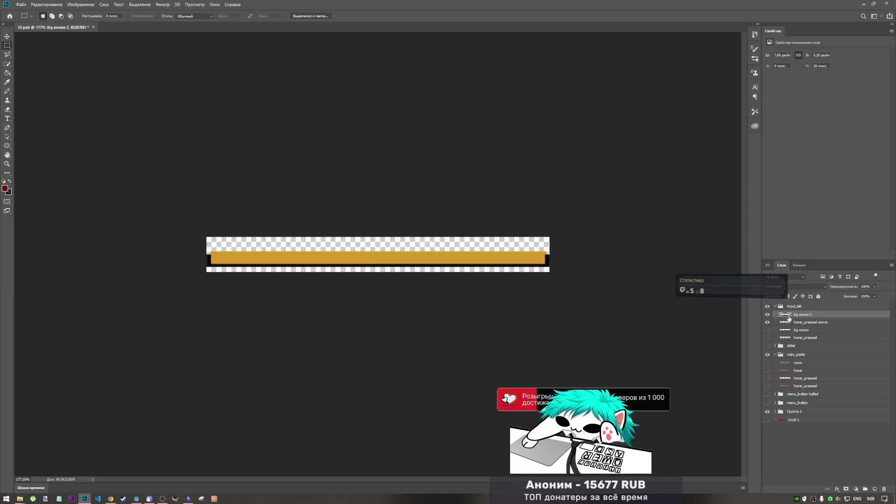
Step: Stretch the copied hover_pressed копия bar taller upward with Free Transform to form the orange bar
{"action": "key", "text": "ctrl+t"}
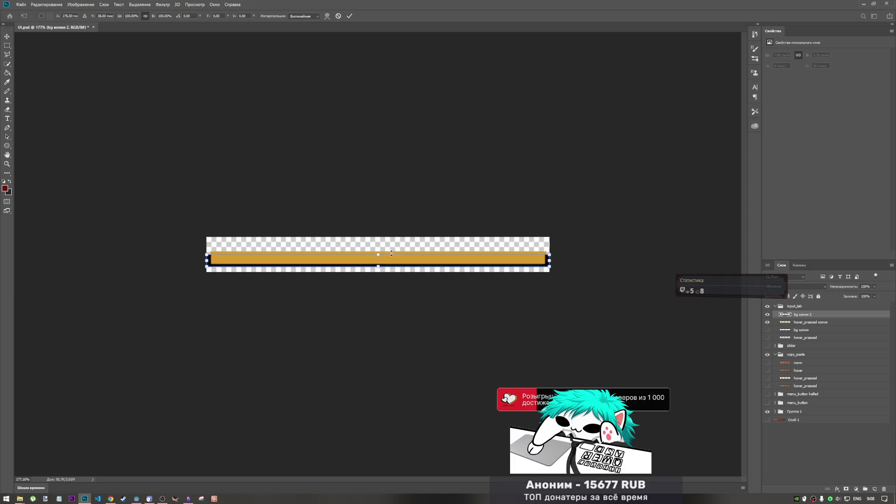
{"action": "key", "text": "Return"}
{"action": "key", "text": "m"}
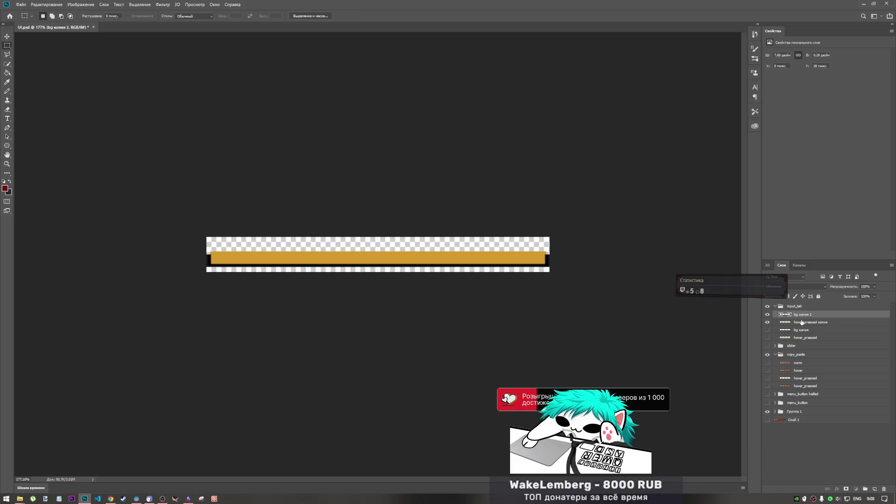
{"action": "left_click", "coordinate": [802, 323]}
{"action": "left_click", "coordinate": [767, 323]}
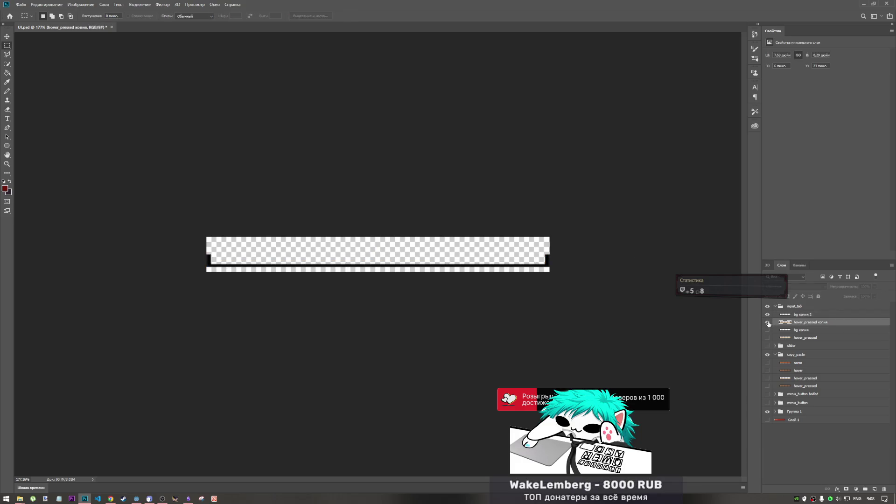
{"action": "left_click", "coordinate": [768, 323]}
{"action": "key", "text": "ctrl+t"}
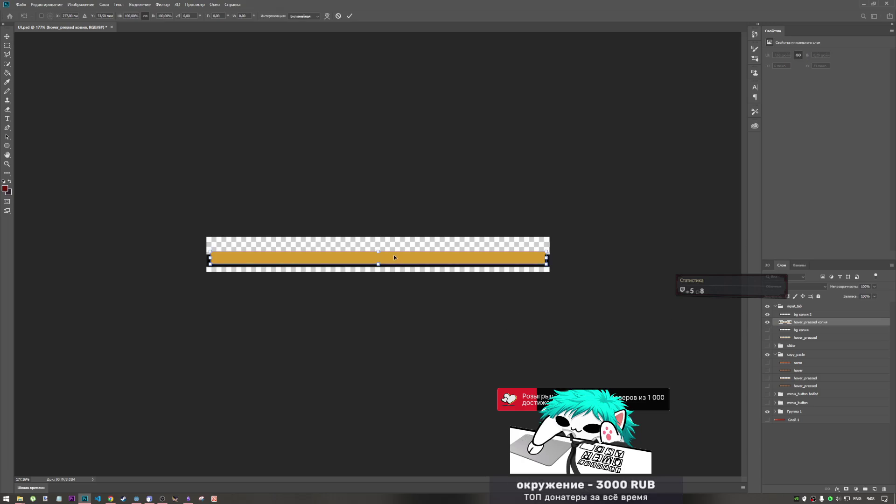
{"action": "left_click_drag", "start_coordinate": [378, 253], "coordinate": [379, 237]}
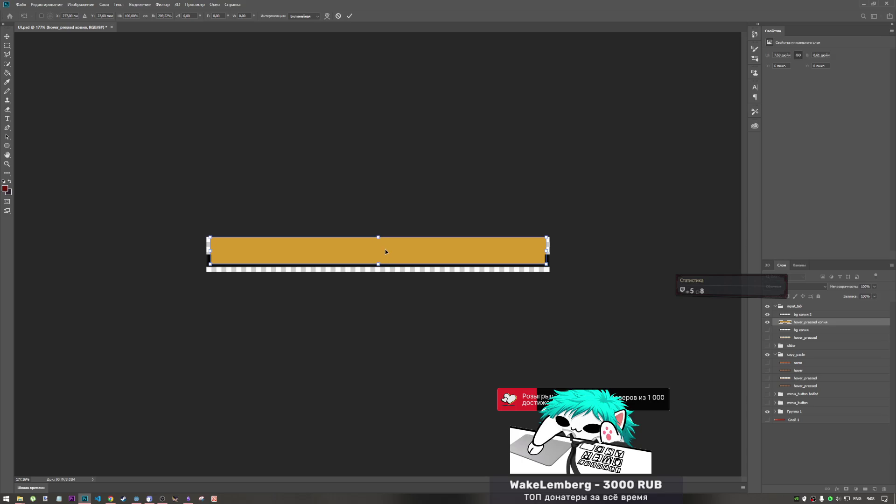
{"action": "left_click", "coordinate": [350, 17]}
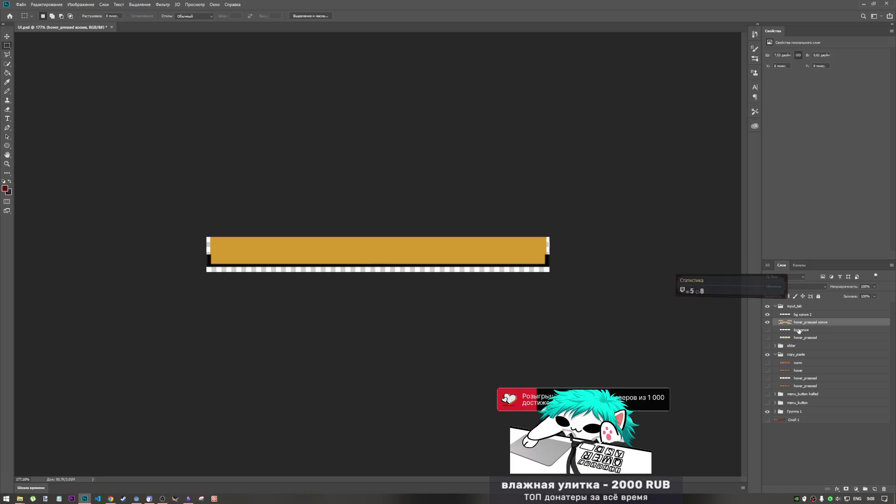
{"action": "double_click", "coordinate": [795, 306]}
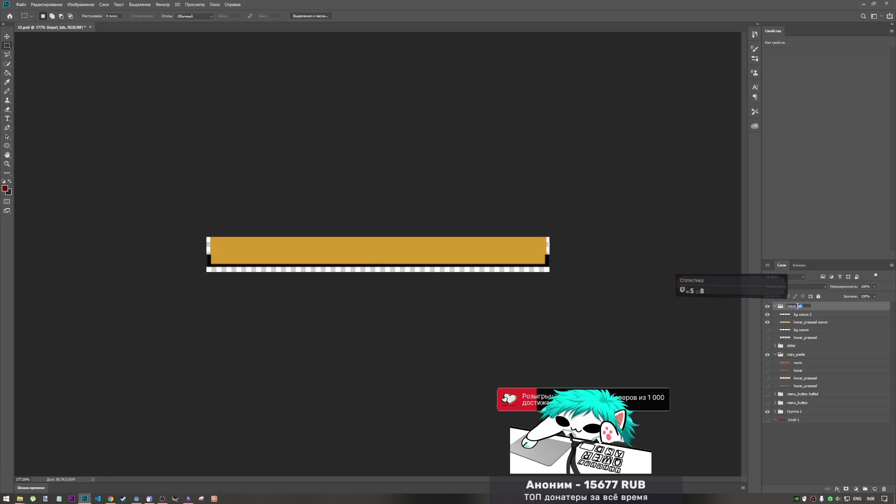
Step: Rename the group back to input and group bg копия 2 with hover_pressed копия above it
{"action": "key", "text": "BackSpace"}
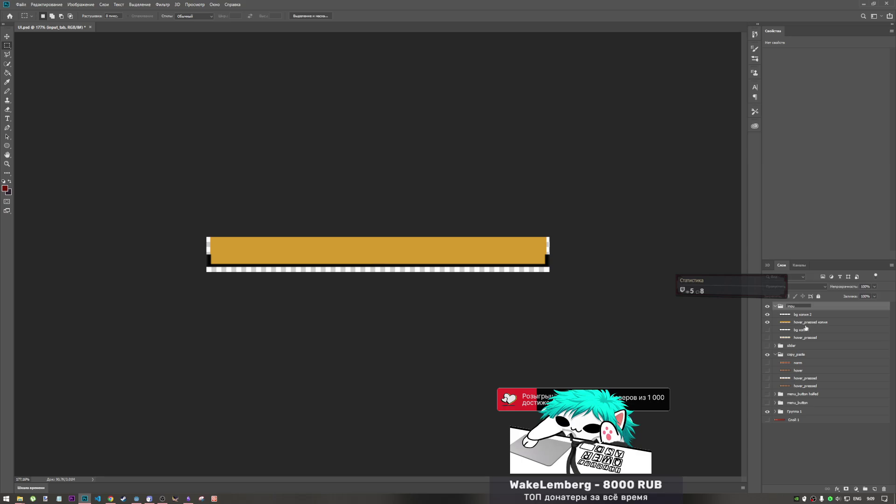
{"action": "left_click", "coordinate": [802, 331]}
{"action": "left_click", "coordinate": [802, 316]}
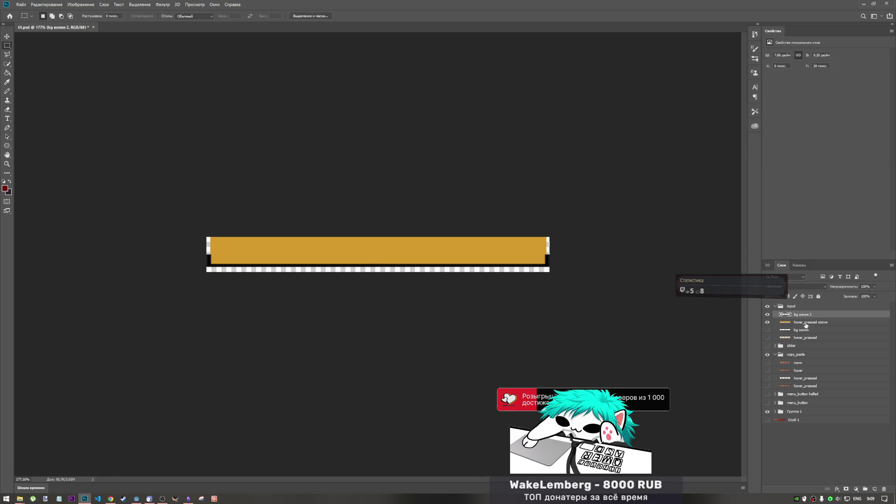
{"action": "left_click", "coordinate": [805, 323], "text": "ctrl"}
{"action": "key", "text": "ctrl+g"}
{"action": "left_click_drag", "start_coordinate": [806, 316], "coordinate": [804, 304]}
Step: Name the new group tab and select its hover_pressed копия layer
{"action": "double_click", "coordinate": [799, 305]}
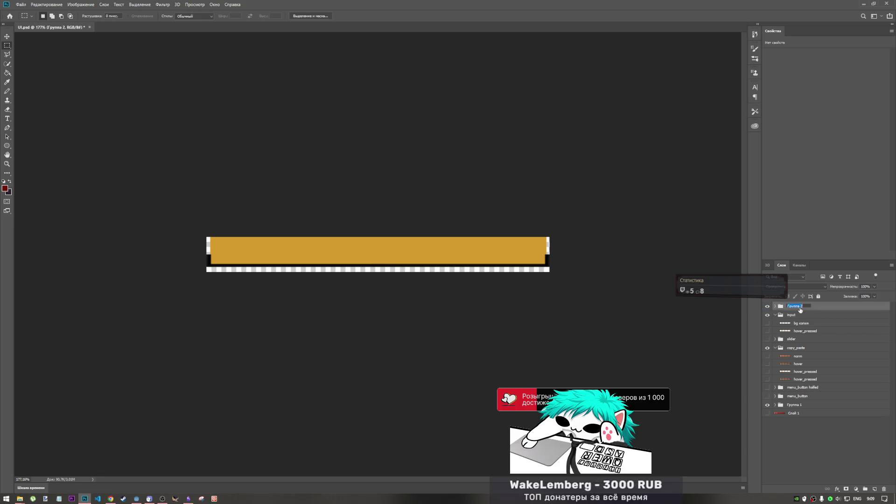
{"action": "type", "text": "tab"}
{"action": "left_click", "coordinate": [796, 315]}
{"action": "left_click", "coordinate": [776, 306]}
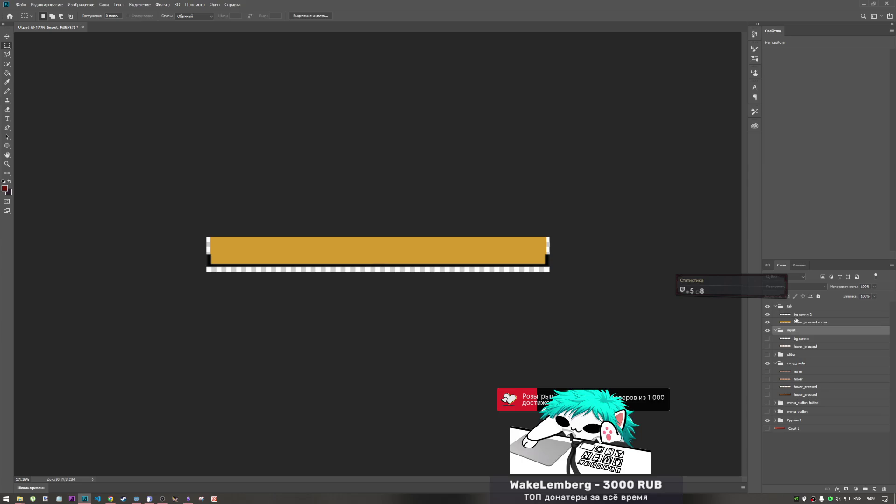
{"action": "left_click", "coordinate": [804, 323]}
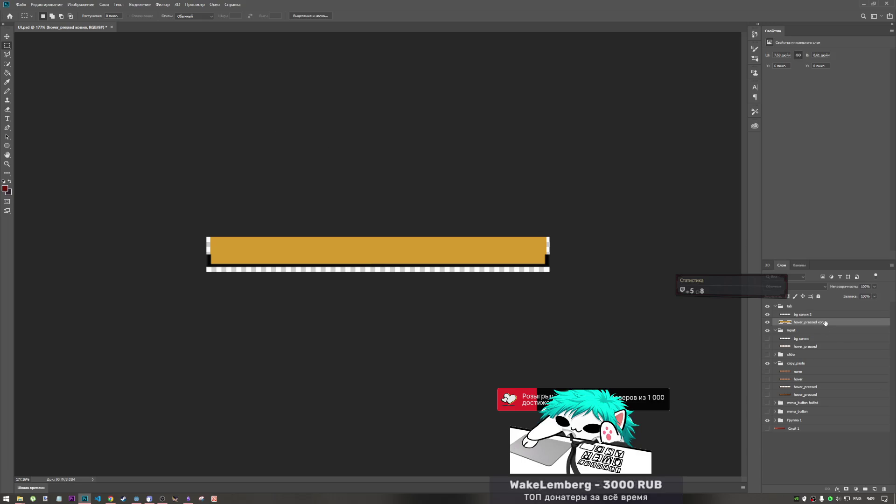
{"action": "left_click", "coordinate": [20, 4]}
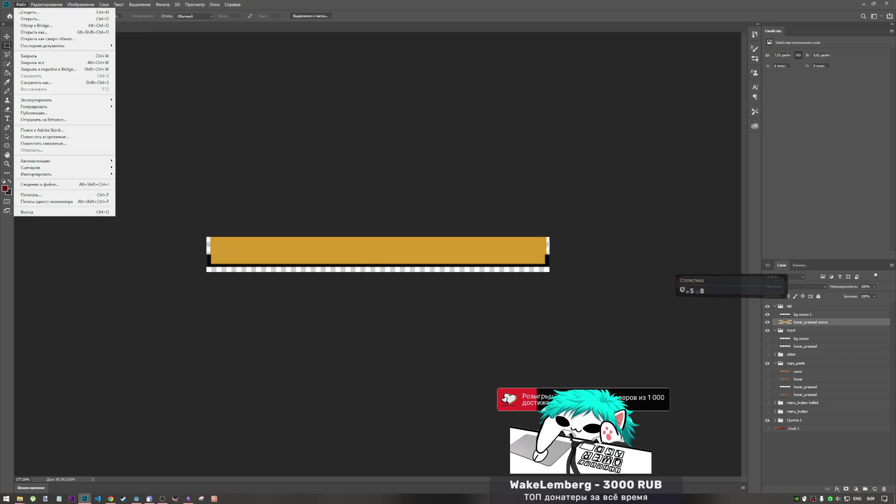
Step: Quick Export the document as PNG, saving it as tab_hovered.png in the ui folder
{"action": "mouse_move", "coordinate": [66, 101]}
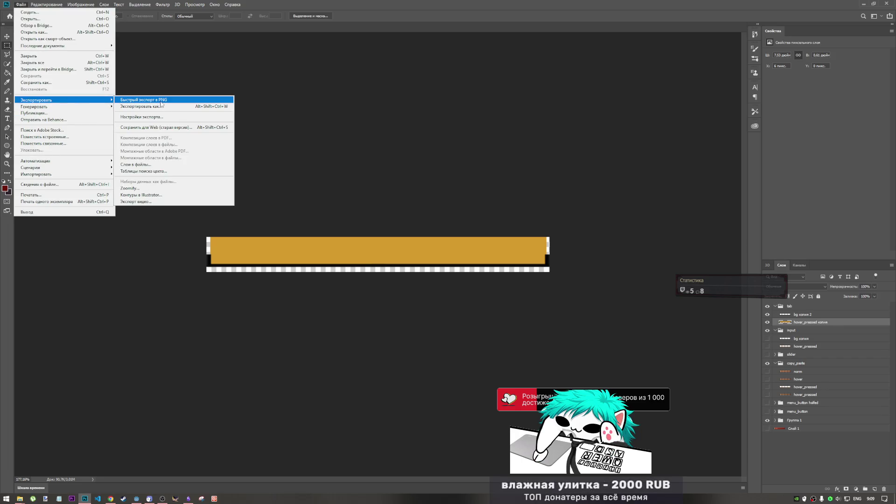
{"action": "left_click", "coordinate": [161, 100]}
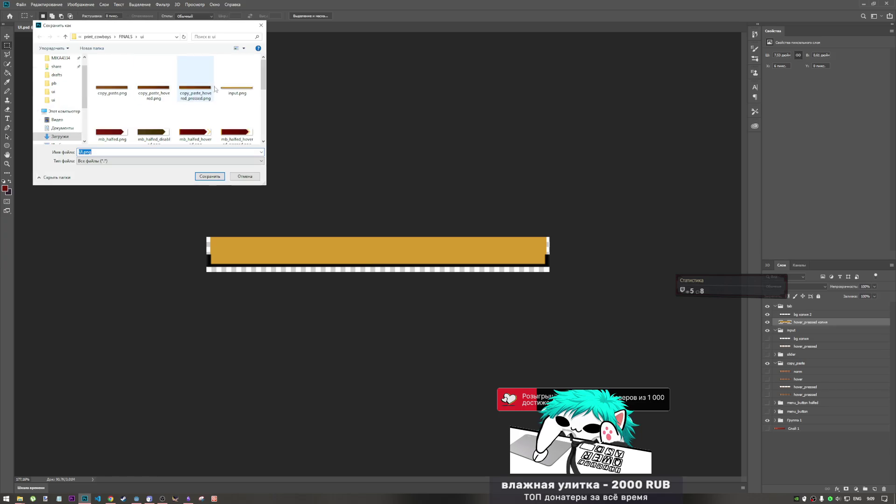
{"action": "left_click", "coordinate": [237, 82]}
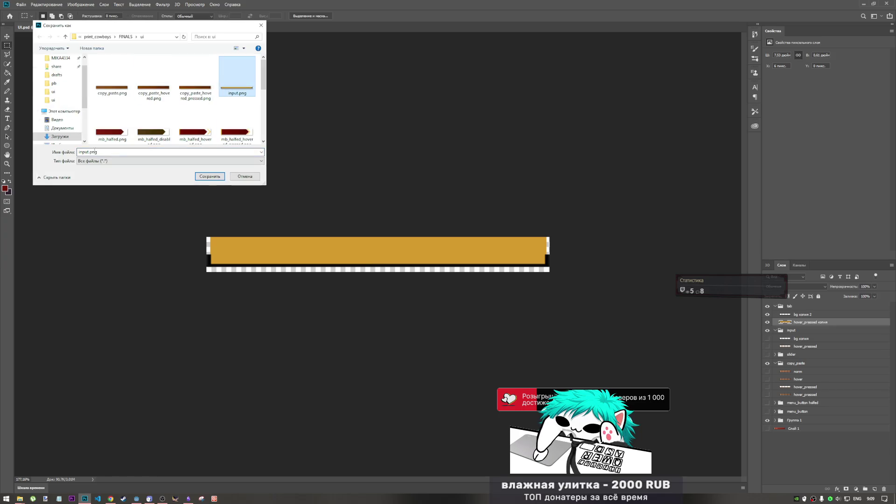
{"action": "left_click", "coordinate": [89, 152]}
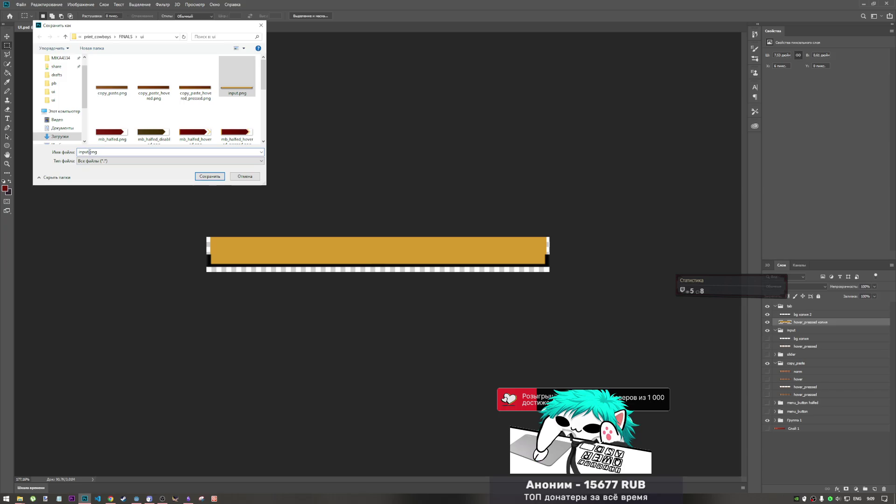
{"action": "double_click", "coordinate": [90, 152]}
{"action": "type", "text": "tab"}
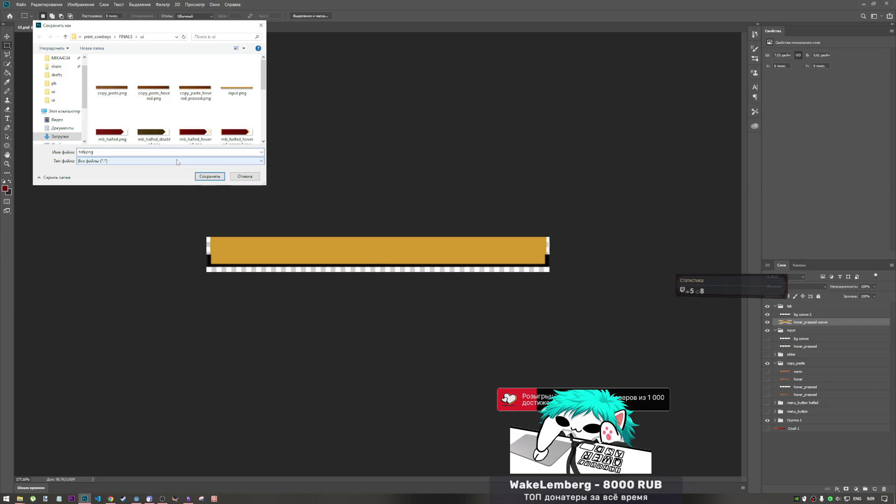
{"action": "type", "text": "_h"}
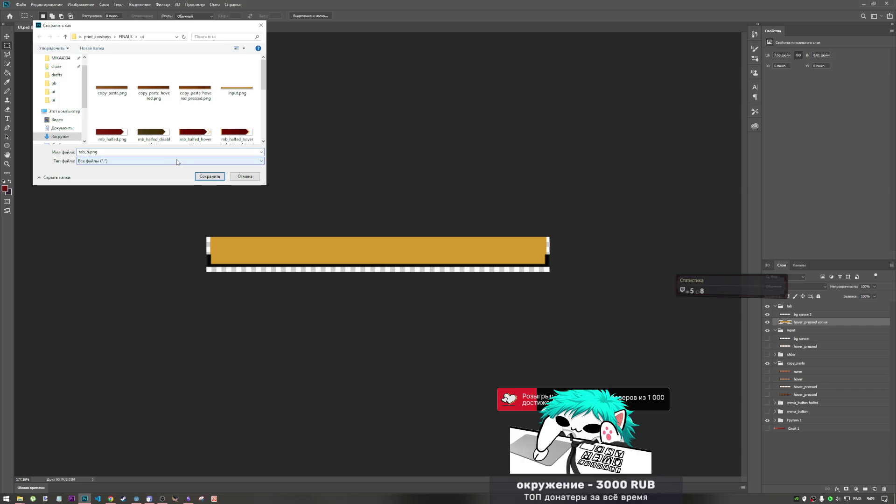
{"action": "type", "text": "overed"}
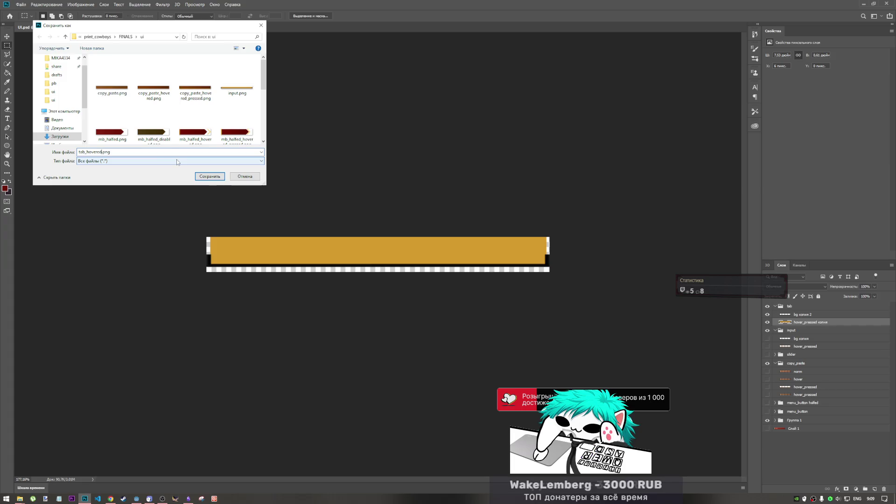
{"action": "left_click", "coordinate": [210, 177]}
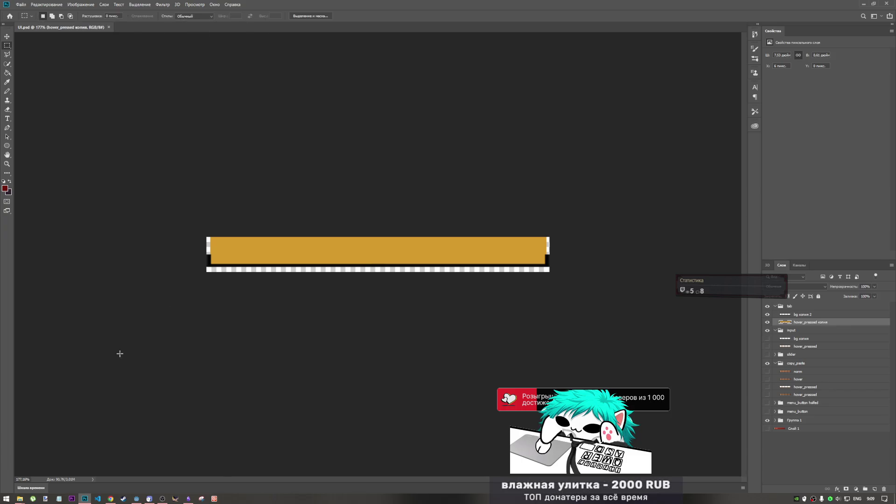
{"action": "mouse_move", "coordinate": [21, 500]}
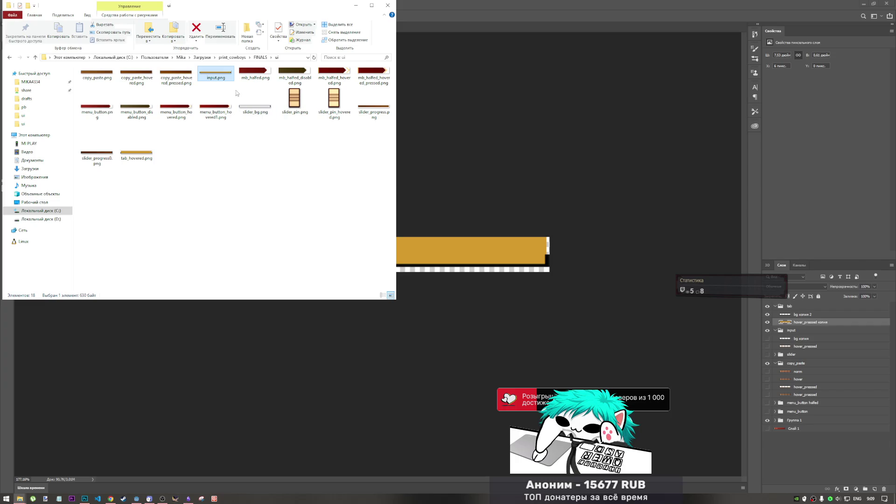
Step: Copy tab_hovered.png from FINALS/ui and paste it into the Godot project's img/ui folder
{"action": "left_click", "coordinate": [146, 153]}
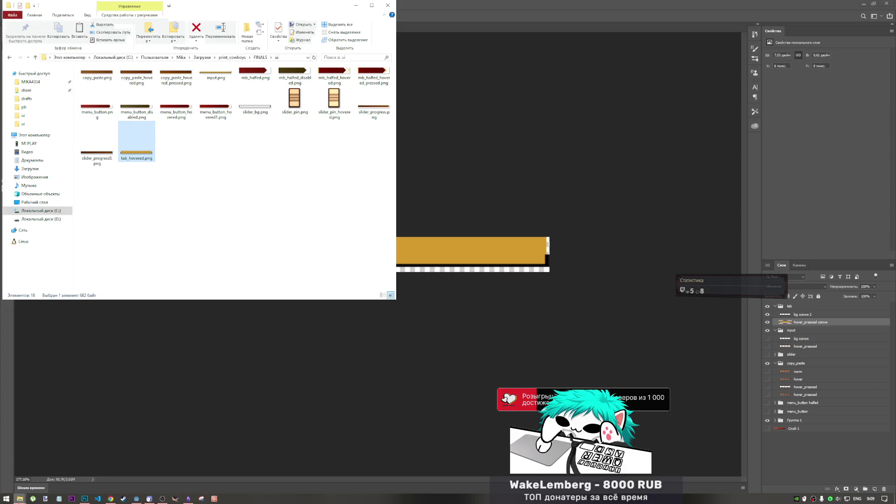
{"action": "mouse_move", "coordinate": [20, 498]}
{"action": "left_click", "coordinate": [84, 466]}
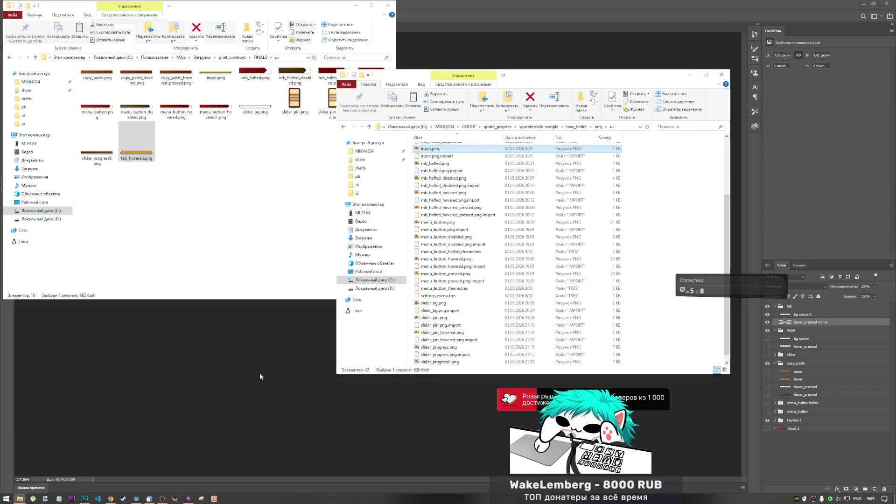
{"action": "right_click", "coordinate": [663, 234]}
{"action": "left_click", "coordinate": [661, 282]}
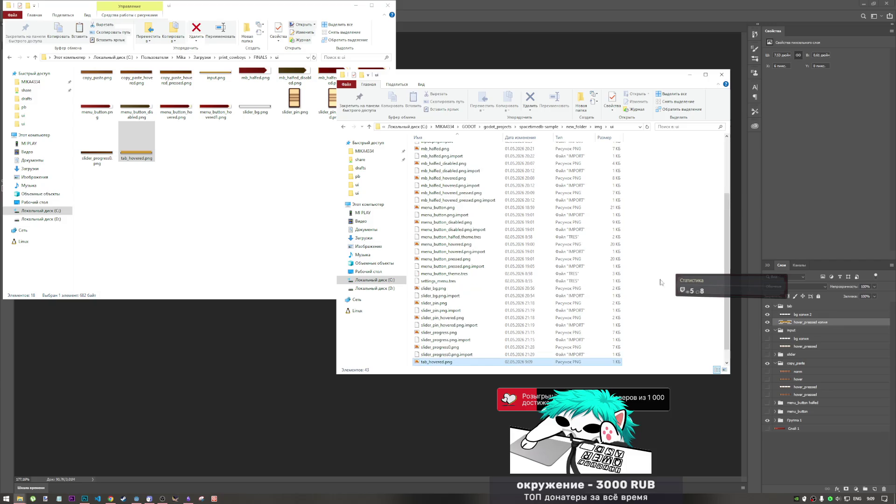
{"action": "left_click", "coordinate": [136, 498]}
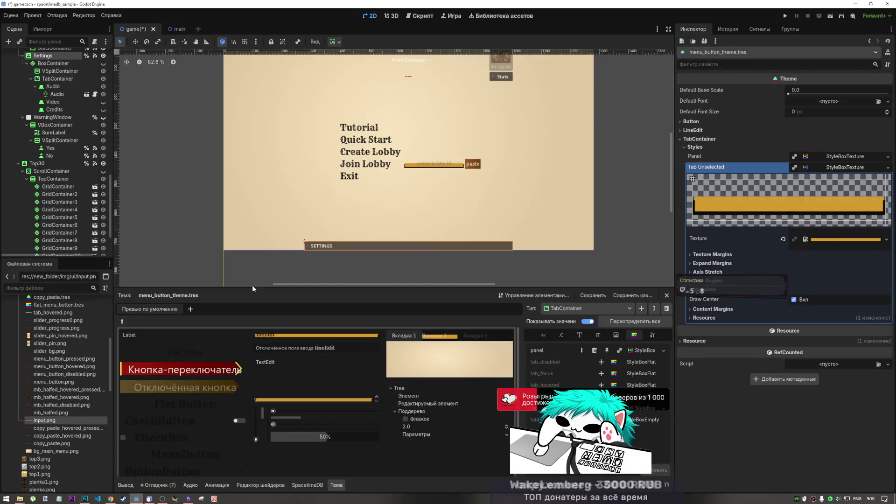
Step: Rename input.png to input_tab.png in the FileSystem dock
{"action": "right_click", "coordinate": [43, 423]}
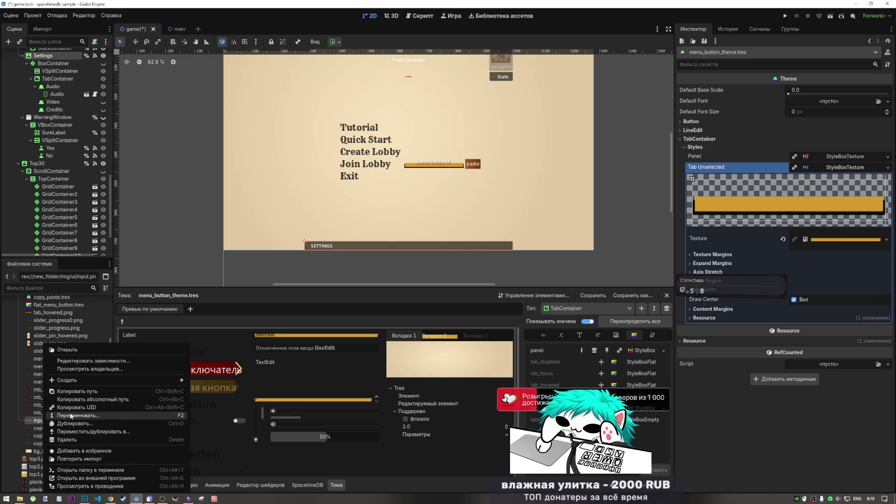
{"action": "left_click", "coordinate": [70, 416]}
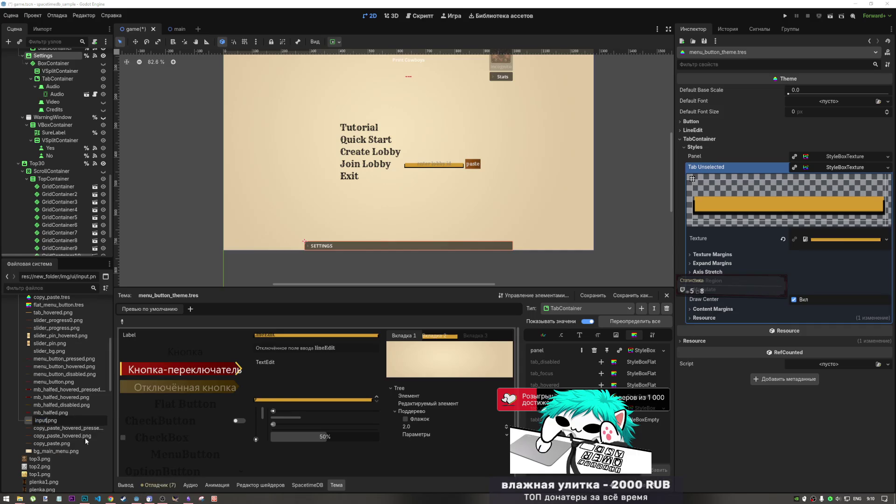
{"action": "type", "text": "_tab"}
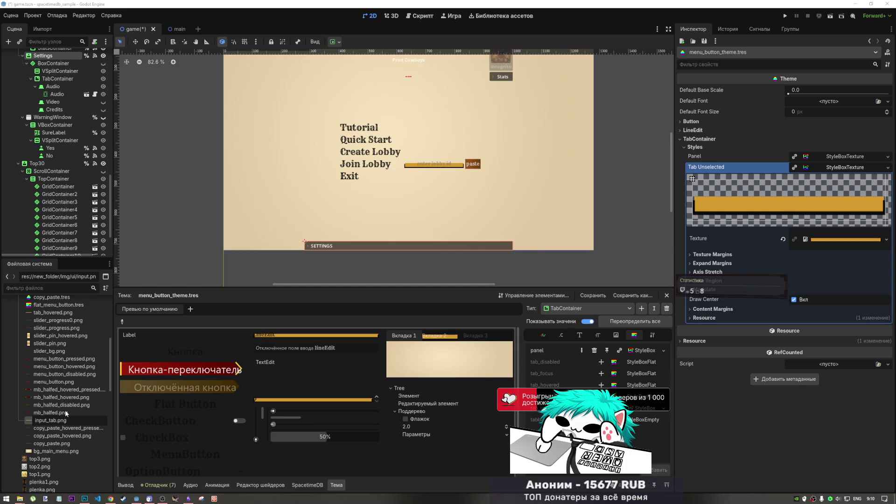
{"action": "key", "text": "Return"}
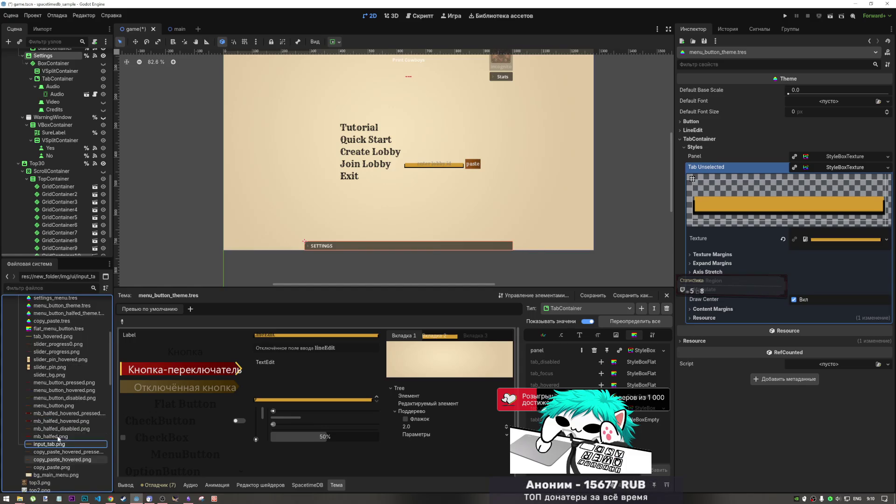
Step: Rename input_tab.png again to tab_input.png
{"action": "scroll", "coordinate": [58, 434], "scroll_direction": "up", "scroll_amount": 2}
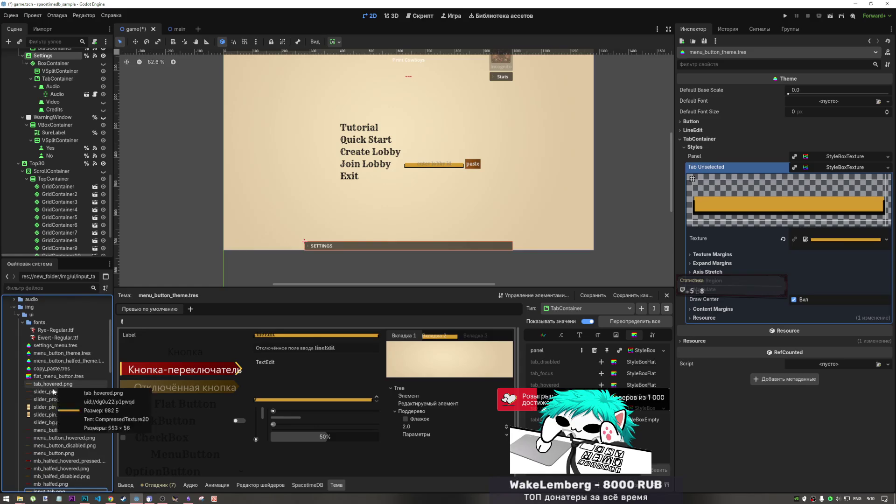
{"action": "scroll", "coordinate": [55, 440], "scroll_direction": "down", "scroll_amount": 4}
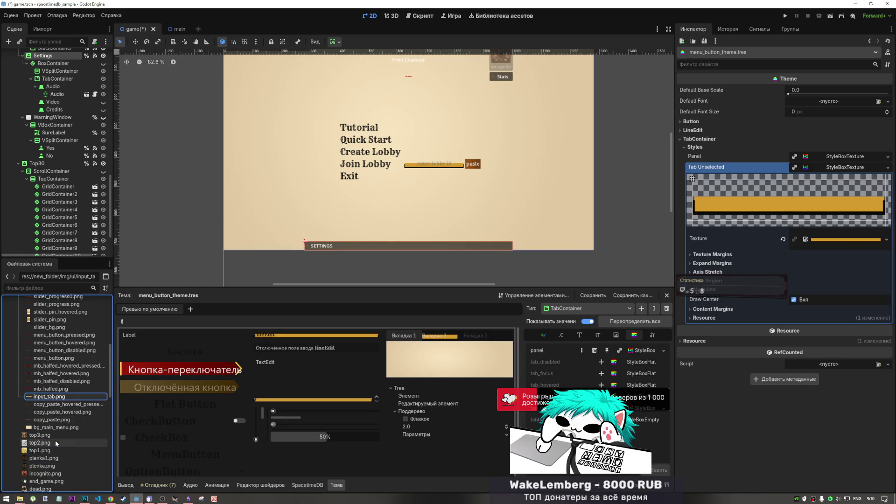
{"action": "right_click", "coordinate": [48, 398]}
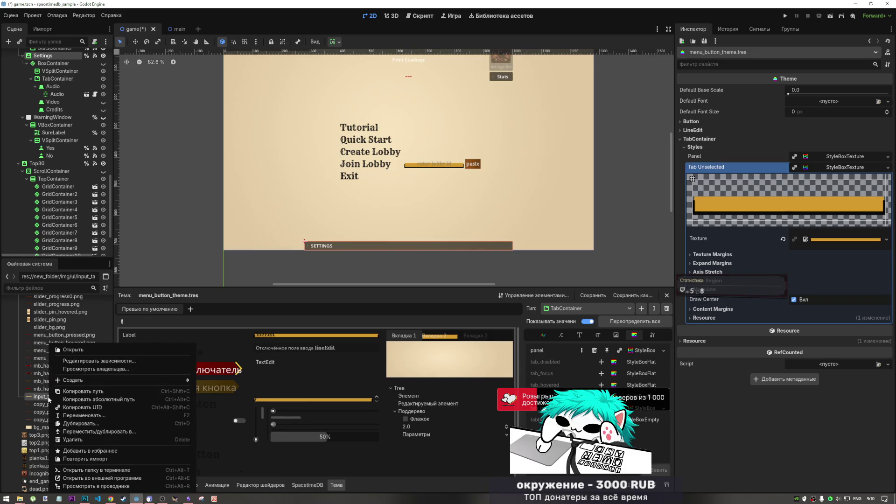
{"action": "left_click", "coordinate": [79, 416]}
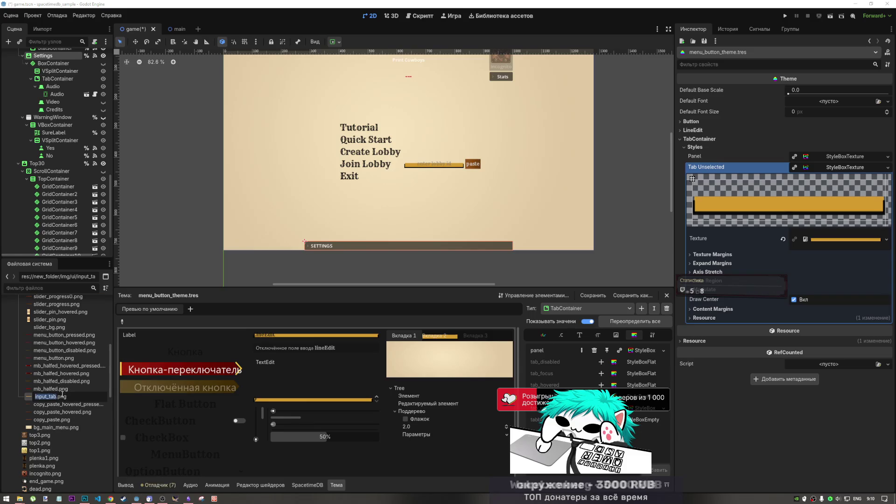
{"action": "type", "text": "tab_"}
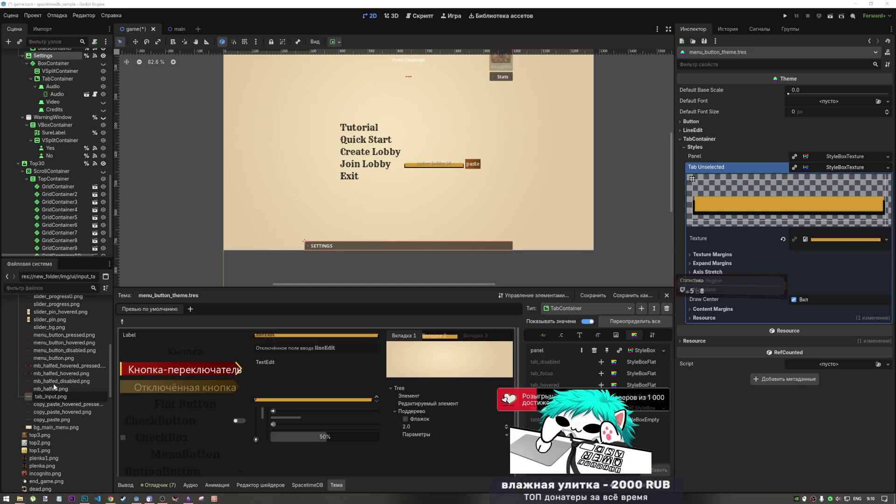
{"action": "key", "text": "Return"}
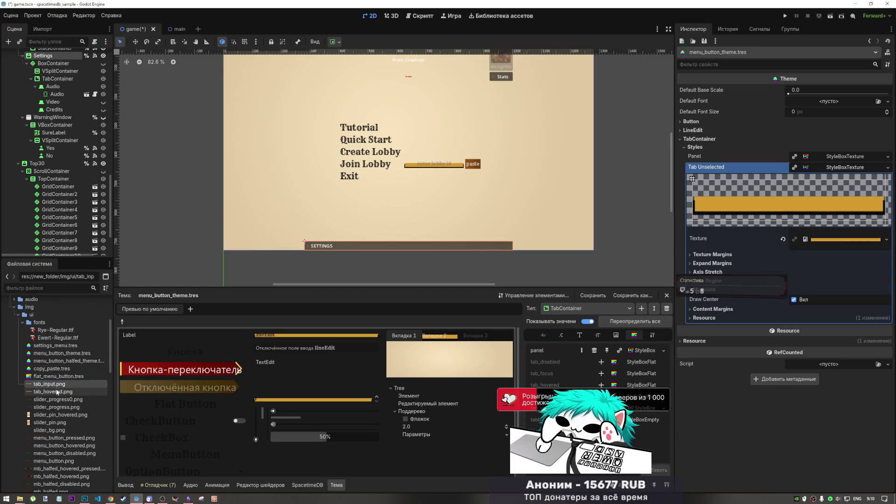
{"action": "left_click", "coordinate": [54, 393]}
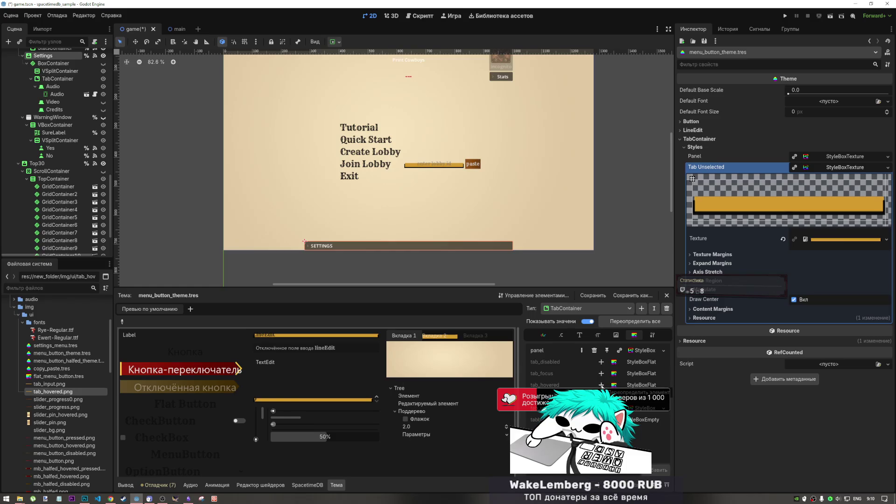
Step: Add a Tab Hovered override as a StyleBoxTexture using tab_hovered.png as its texture
{"action": "left_click", "coordinate": [601, 385]}
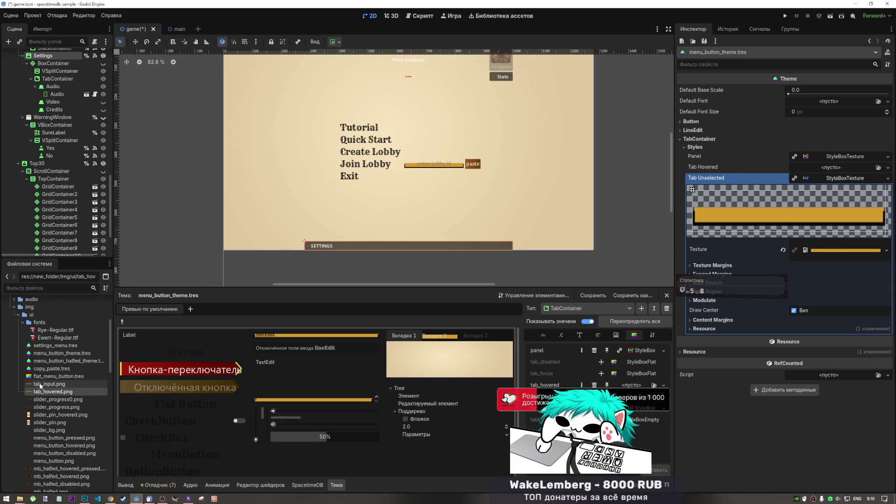
{"action": "left_click", "coordinate": [888, 167]}
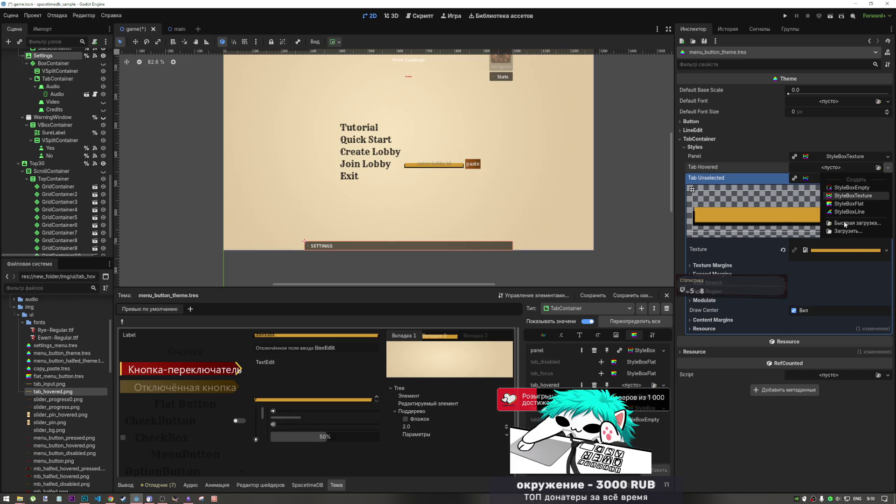
{"action": "left_click", "coordinate": [852, 195]}
{"action": "left_click", "coordinate": [60, 388]}
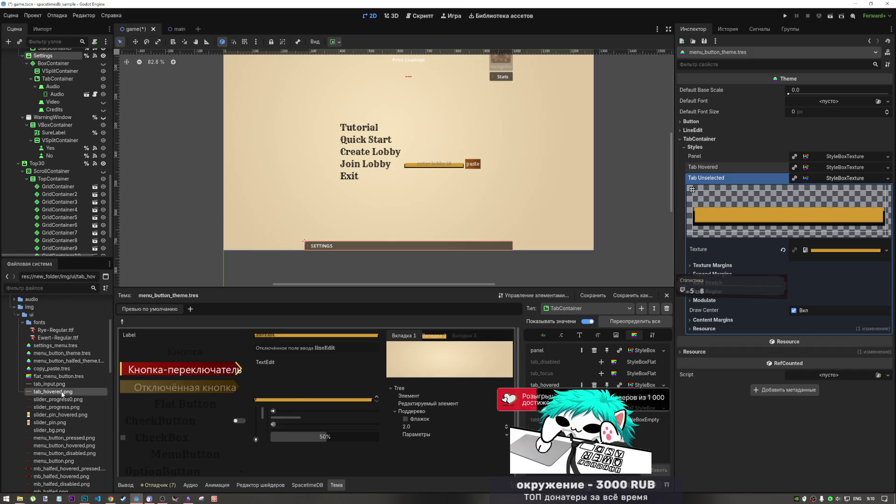
{"action": "mouse_move", "coordinate": [63, 393]}
{"action": "left_mouse_down"}
{"action": "mouse_move", "coordinate": [868, 265]}
{"action": "mouse_move", "coordinate": [848, 252]}
{"action": "left_mouse_up"}
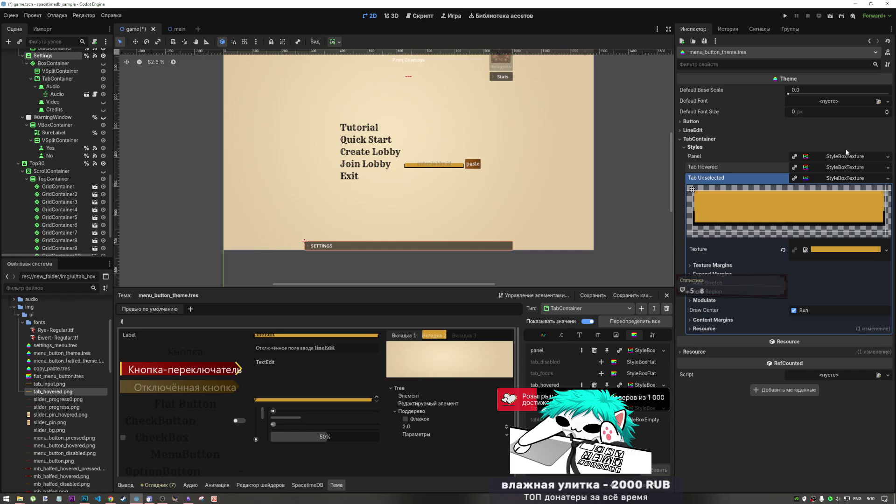
{"action": "key", "text": "ctrl+z"}
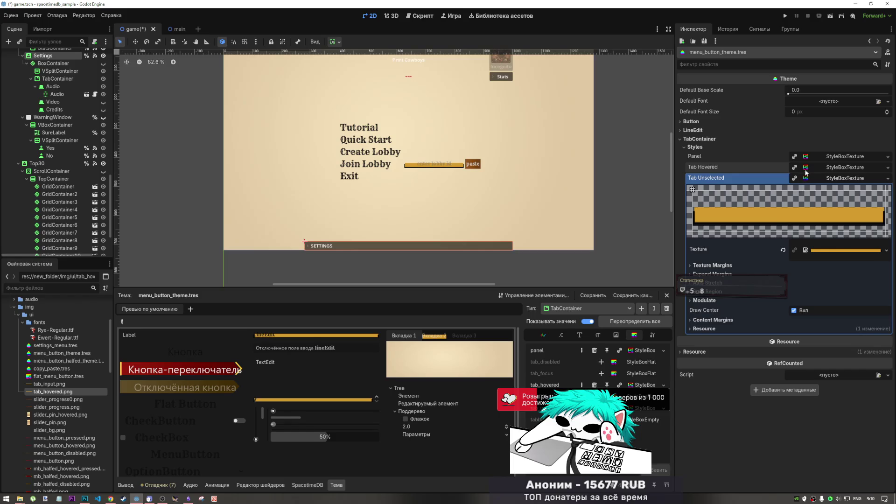
{"action": "left_click", "coordinate": [824, 167]}
{"action": "mouse_move", "coordinate": [52, 392]}
{"action": "left_mouse_down"}
{"action": "mouse_move", "coordinate": [503, 359]}
{"action": "mouse_move", "coordinate": [827, 233]}
{"action": "left_mouse_up"}
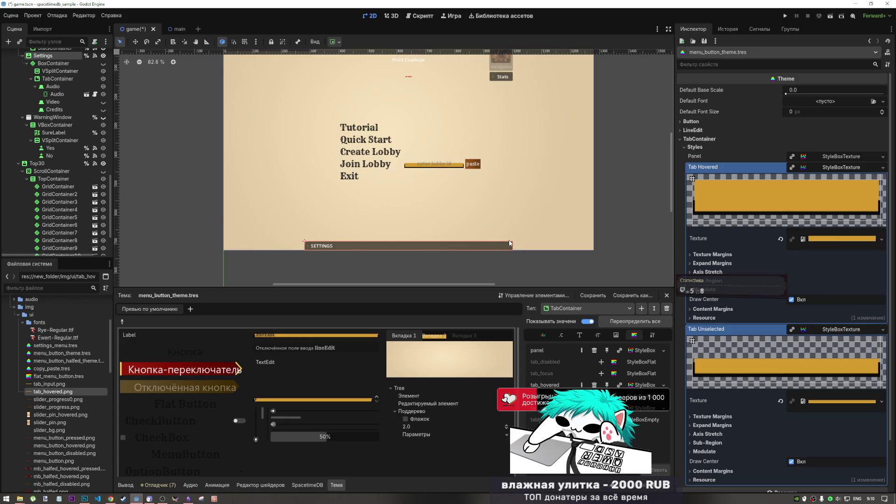
{"action": "left_click", "coordinate": [573, 336]}
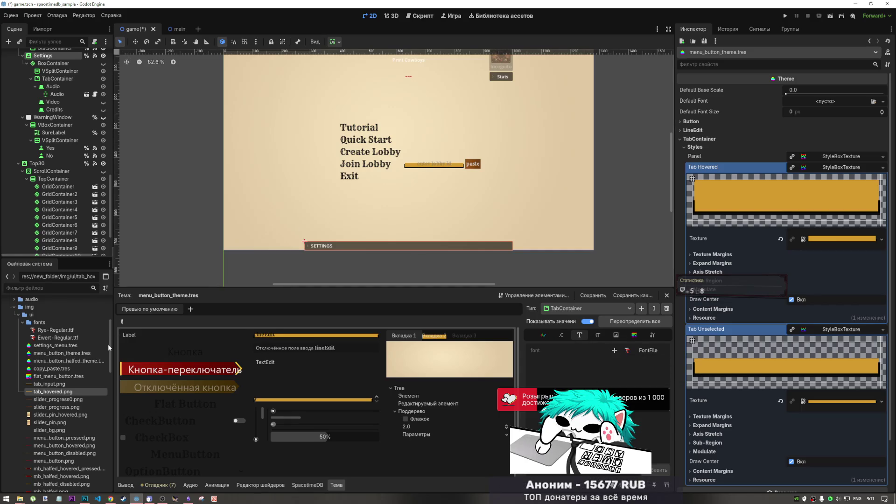
Step: Add a font override to the TabContainer and assign Rye-Regular.ttf as its tab font
{"action": "left_click", "coordinate": [613, 350]}
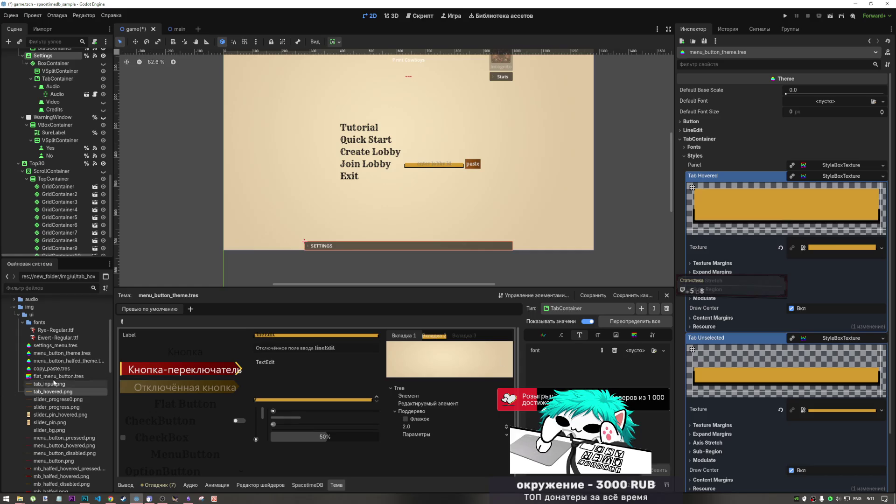
{"action": "scroll", "coordinate": [78, 372], "scroll_direction": "up", "scroll_amount": 1}
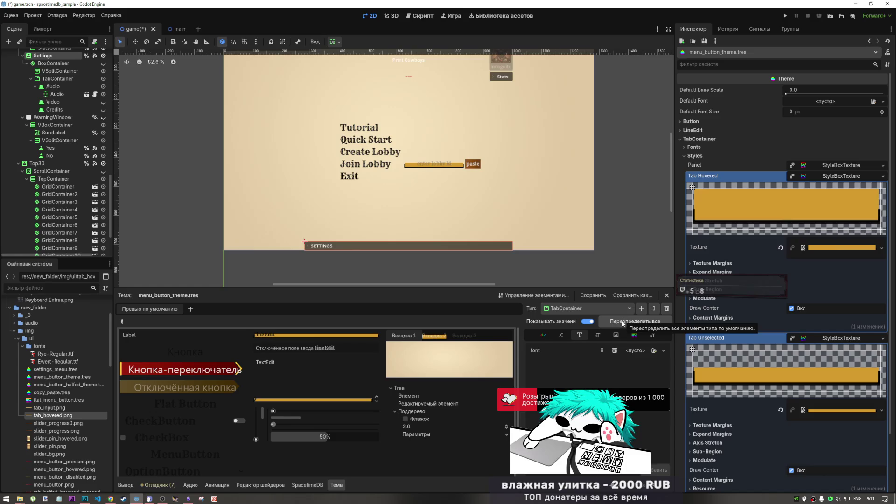
{"action": "scroll", "coordinate": [59, 407], "scroll_direction": "up", "scroll_amount": 5}
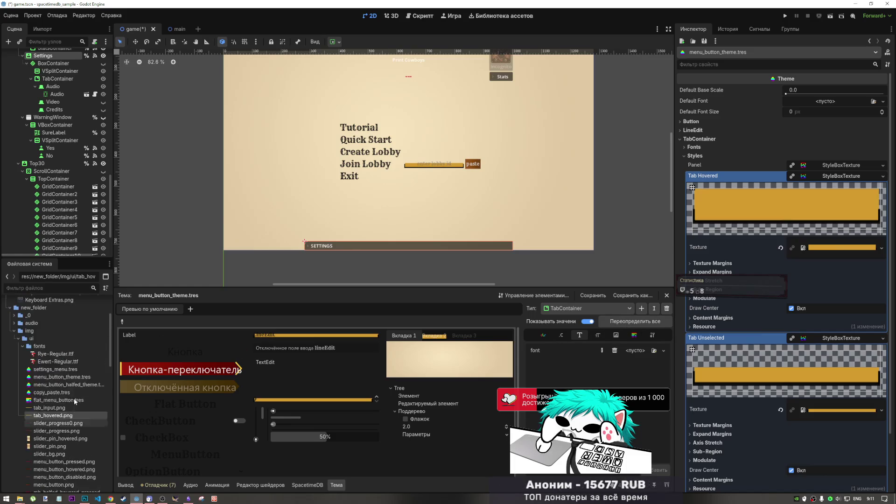
{"action": "mouse_move", "coordinate": [51, 425]}
{"action": "left_mouse_down"}
{"action": "mouse_move", "coordinate": [541, 429]}
{"action": "mouse_move", "coordinate": [636, 358]}
{"action": "left_mouse_up"}
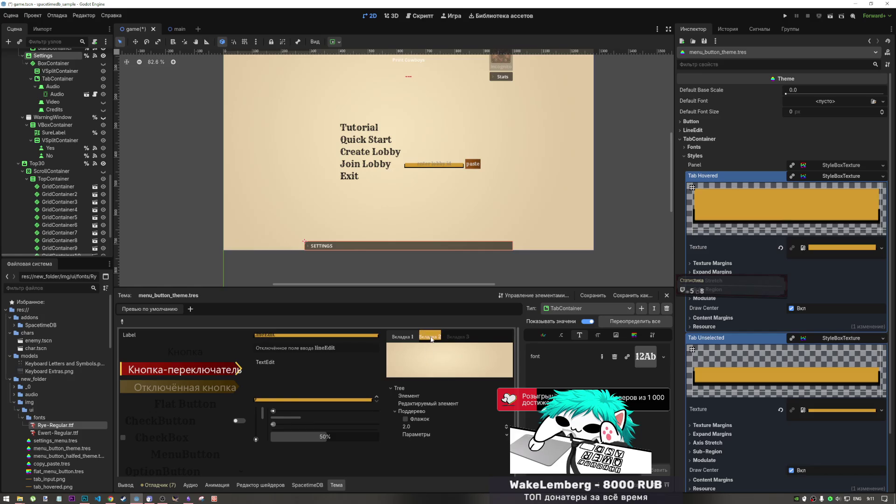
Step: Browse the TabContainer's colour and font size items, then return to its font items
{"action": "left_click", "coordinate": [549, 338]}
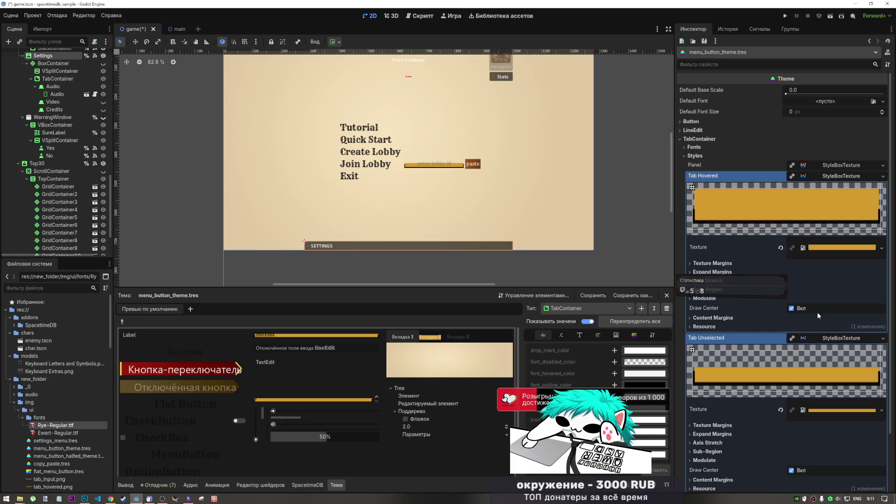
{"action": "left_click", "coordinate": [595, 336]}
{"action": "left_click", "coordinate": [585, 336]}
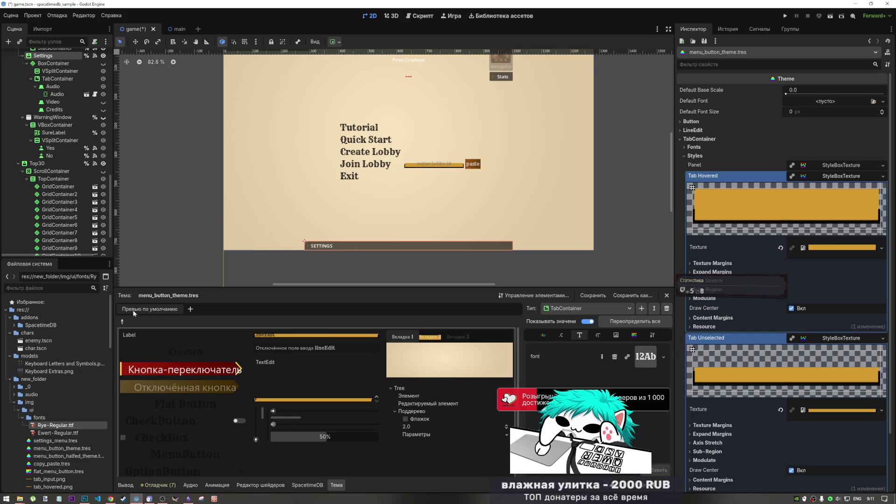
{"action": "left_click", "coordinate": [123, 321]}
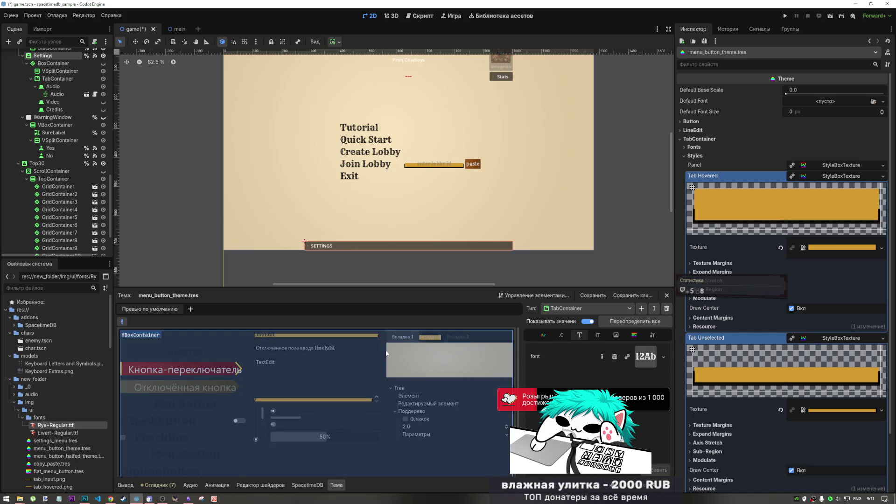
{"action": "left_click", "coordinate": [388, 350]}
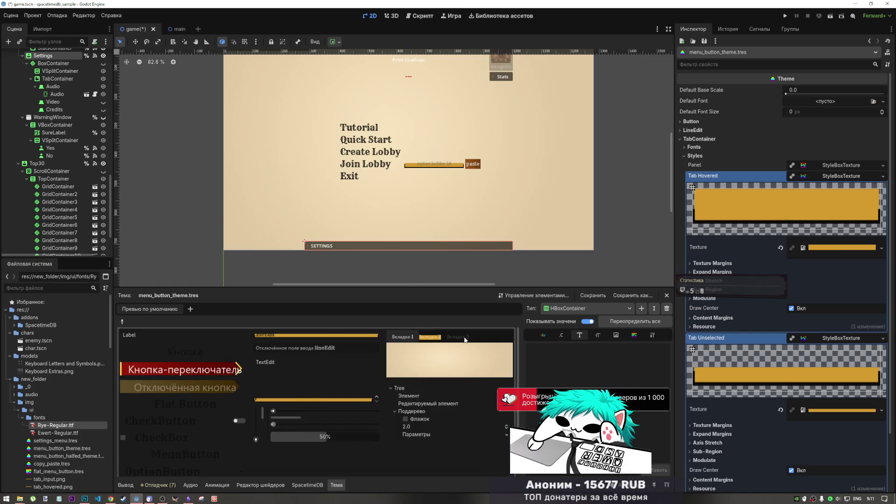
{"action": "left_click", "coordinate": [125, 323]}
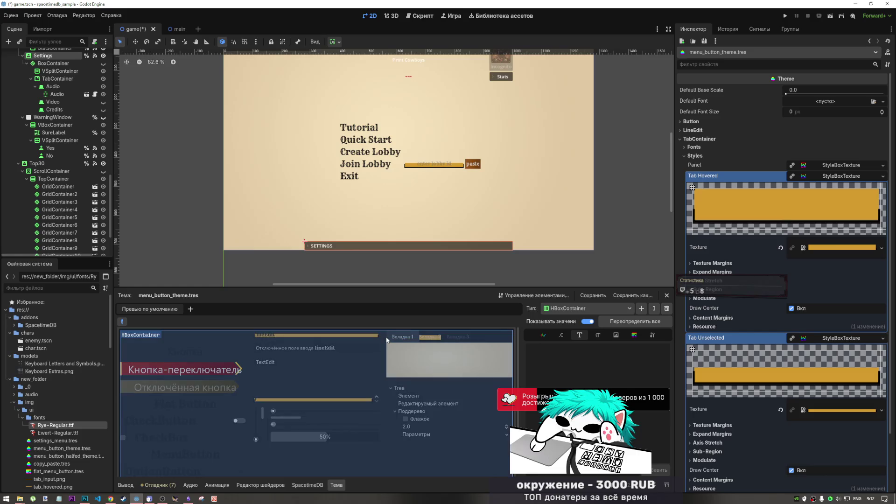
{"action": "left_click", "coordinate": [388, 339]}
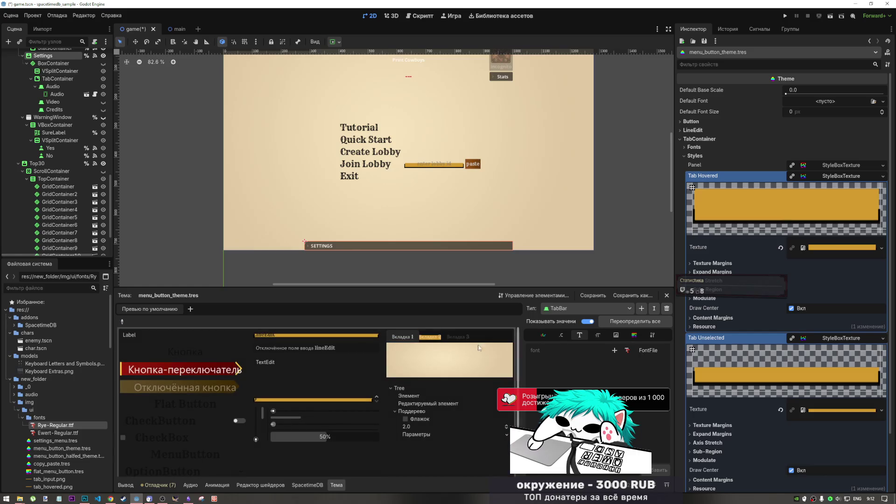
{"action": "left_click", "coordinate": [611, 309]}
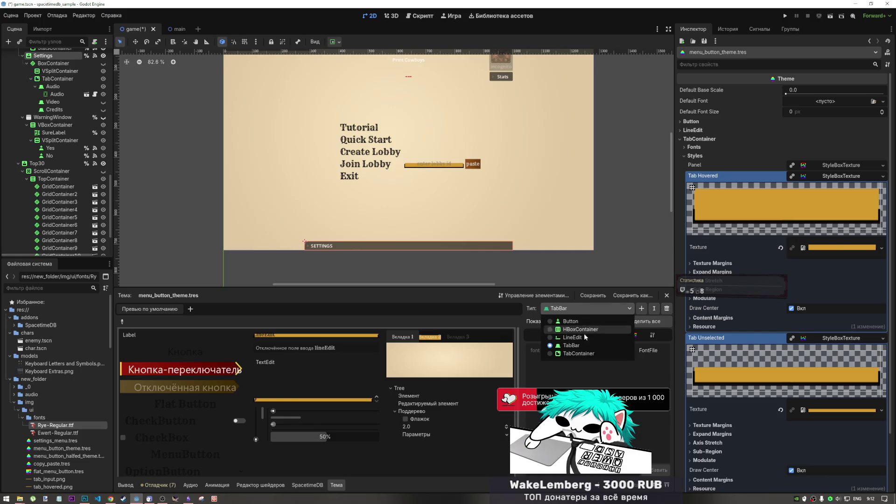
{"action": "left_click", "coordinate": [578, 348]}
{"action": "left_click", "coordinate": [561, 335]}
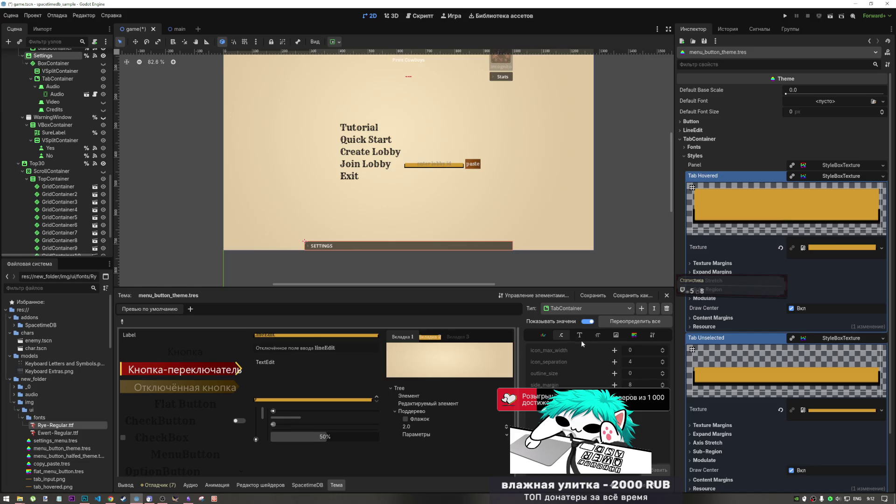
{"action": "left_click", "coordinate": [543, 335]}
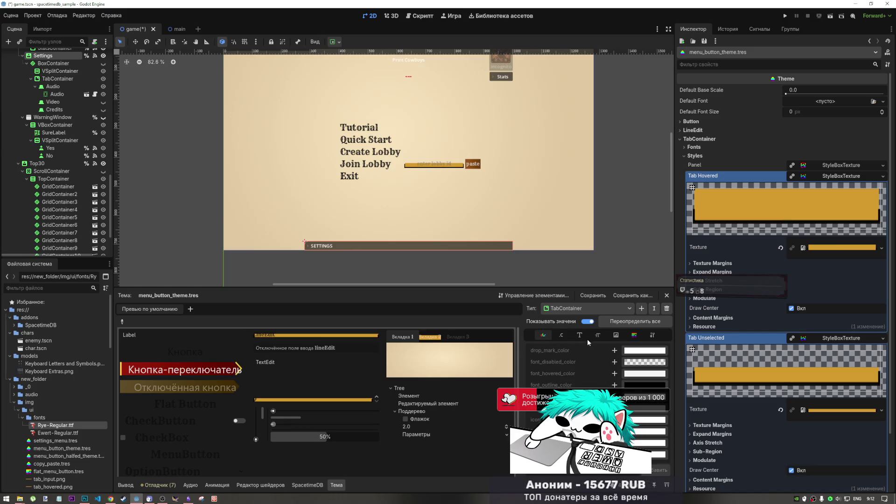
{"action": "left_click", "coordinate": [587, 337]}
{"action": "left_click", "coordinate": [548, 336]}
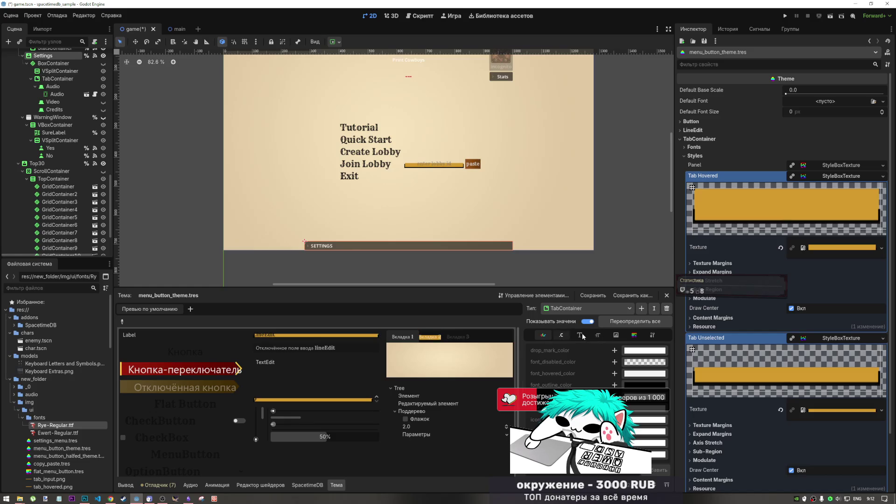
{"action": "left_click", "coordinate": [616, 335]}
{"action": "left_click", "coordinate": [634, 335]}
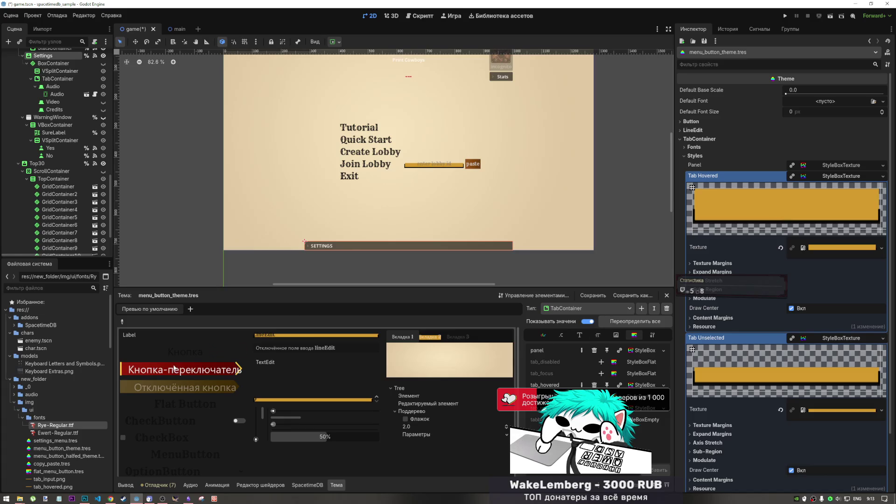
{"action": "left_click", "coordinate": [85, 498]}
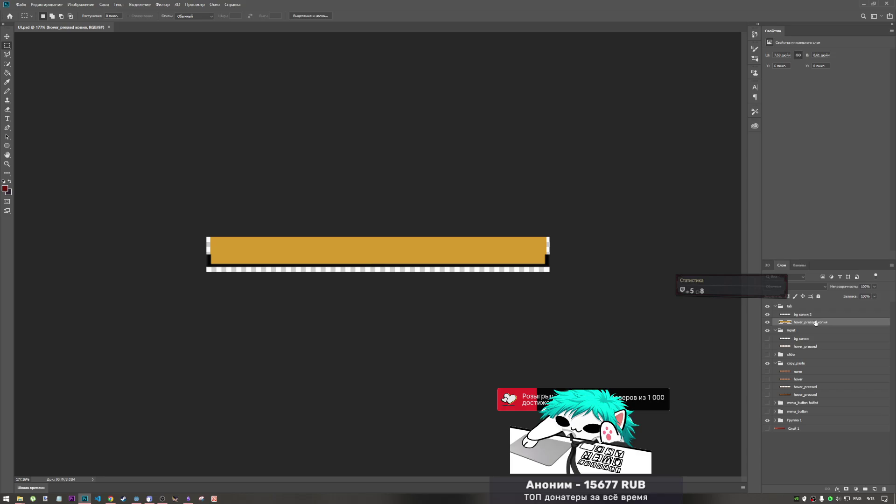
Step: Duplicate the orange hover bar layer, move it onto the strip below, shrink and thin it
{"action": "mouse_move", "coordinate": [815, 325]}
{"action": "left_mouse_down"}
{"action": "mouse_move", "coordinate": [811, 313]}
{"action": "mouse_move", "coordinate": [816, 335]}
{"action": "left_mouse_up"}
{"action": "key", "text": "ctrl+t"}
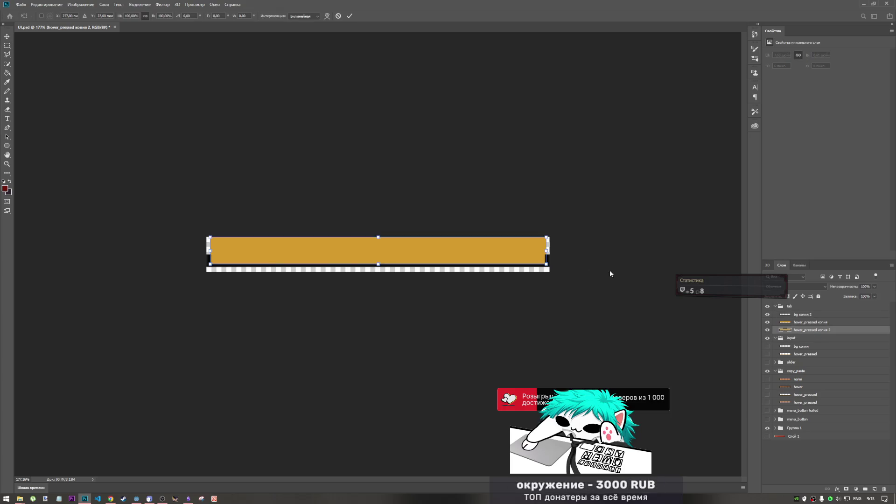
{"action": "left_click_drag", "start_coordinate": [395, 254], "coordinate": [394, 273]}
{"action": "mouse_move", "coordinate": [548, 271]}
{"action": "left_mouse_down"}
{"action": "mouse_move", "coordinate": [379, 264]}
{"action": "mouse_move", "coordinate": [422, 268]}
{"action": "left_mouse_up"}
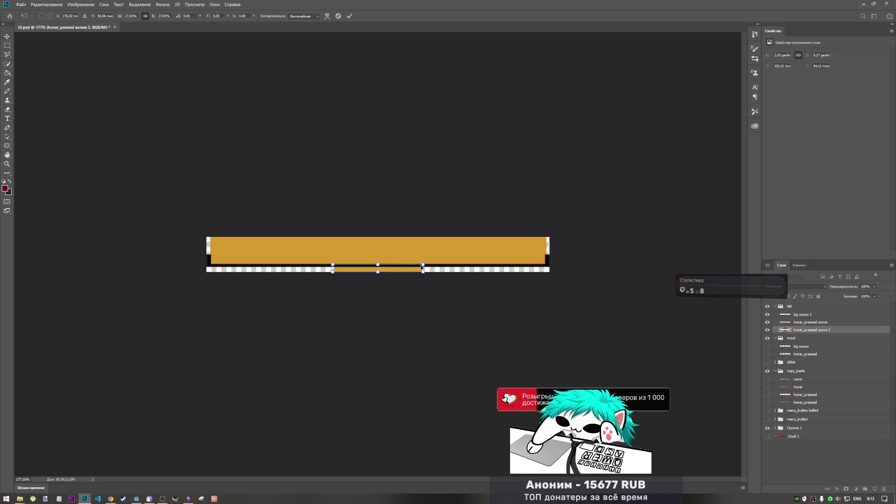
{"action": "scroll", "coordinate": [383, 299], "scroll_direction": "up", "scroll_amount": 5}
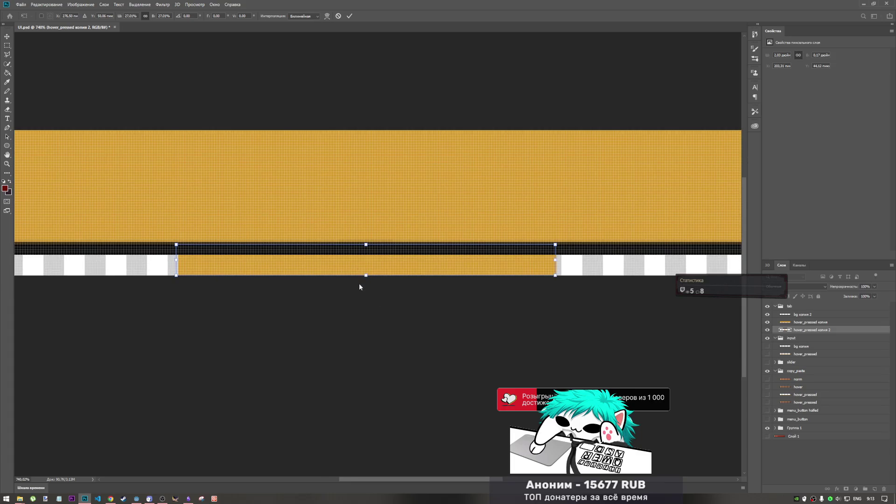
{"action": "left_click_drag", "start_coordinate": [365, 243], "coordinate": [380, 261]}
Step: Stretch the small bar wider along the strip, nudge it into place and commit the transform
{"action": "left_click_drag", "start_coordinate": [493, 260], "coordinate": [699, 261]}
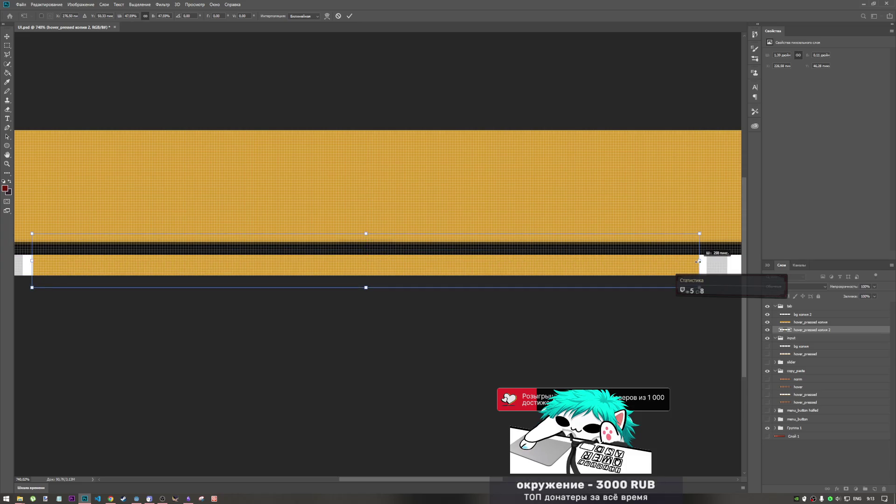
{"action": "key", "text": "ctrl+z"}
{"action": "scroll", "coordinate": [433, 287], "scroll_direction": "down", "scroll_amount": 5}
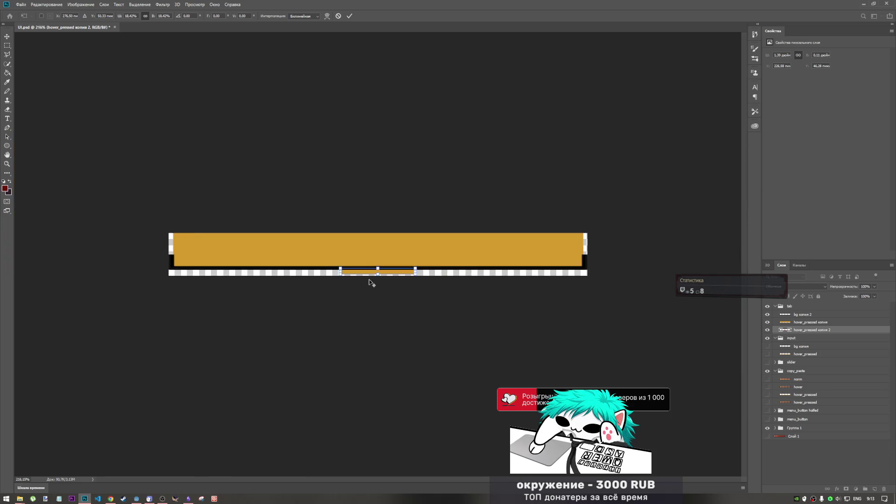
{"action": "scroll", "coordinate": [413, 273], "scroll_direction": "up", "scroll_amount": 2}
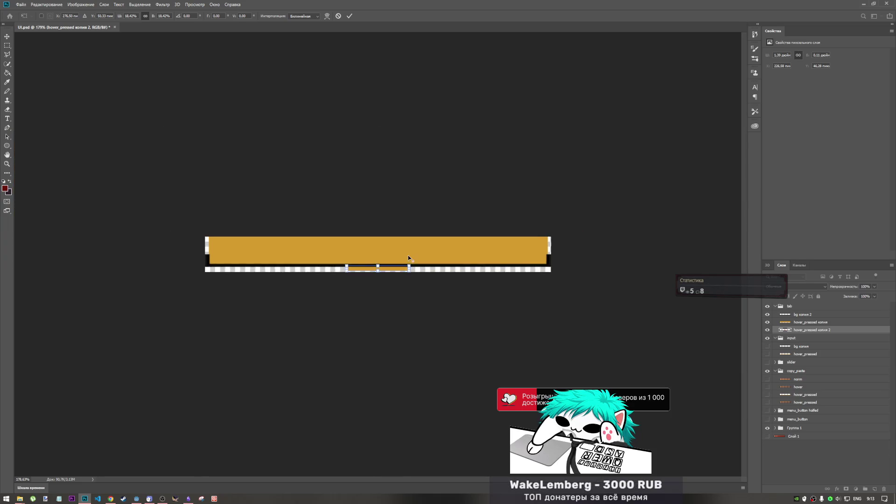
{"action": "mouse_move", "coordinate": [415, 271]}
{"action": "left_mouse_down"}
{"action": "mouse_move", "coordinate": [566, 275]}
{"action": "mouse_move", "coordinate": [554, 273]}
{"action": "left_mouse_up"}
{"action": "key", "text": "Up"}
{"action": "key", "text": "Up"}
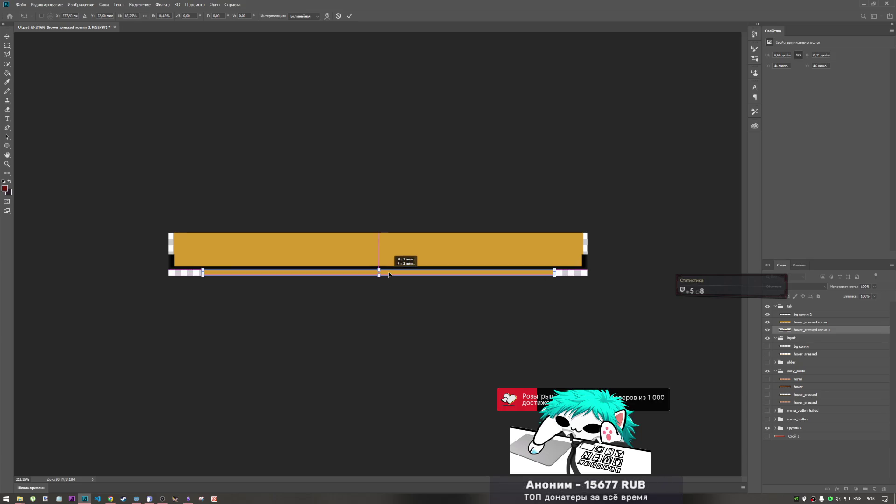
{"action": "key", "text": "Right"}
{"action": "key", "text": "Down"}
{"action": "key", "text": "Down"}
{"action": "key", "text": "Down"}
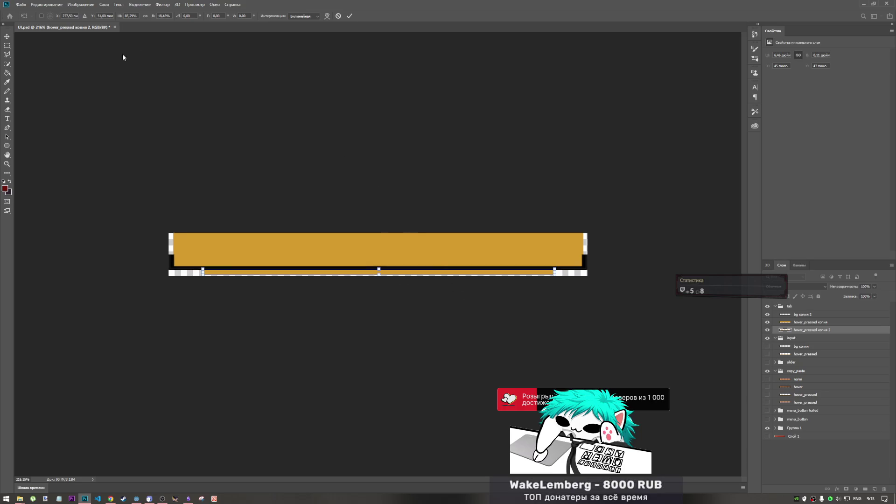
{"action": "key", "text": "Return"}
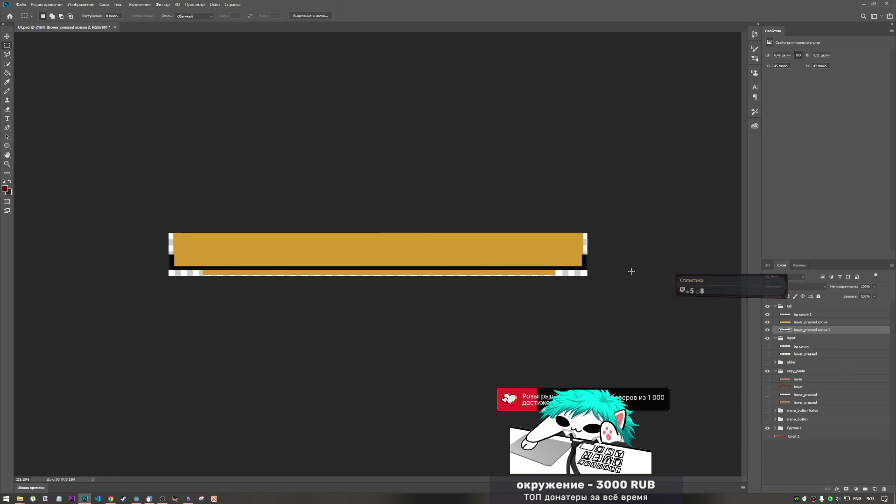
Step: Look through the colour adjustment menu and select the bg копия layer
{"action": "left_click", "coordinate": [96, 5]}
{"action": "mouse_move", "coordinate": [94, 23]}
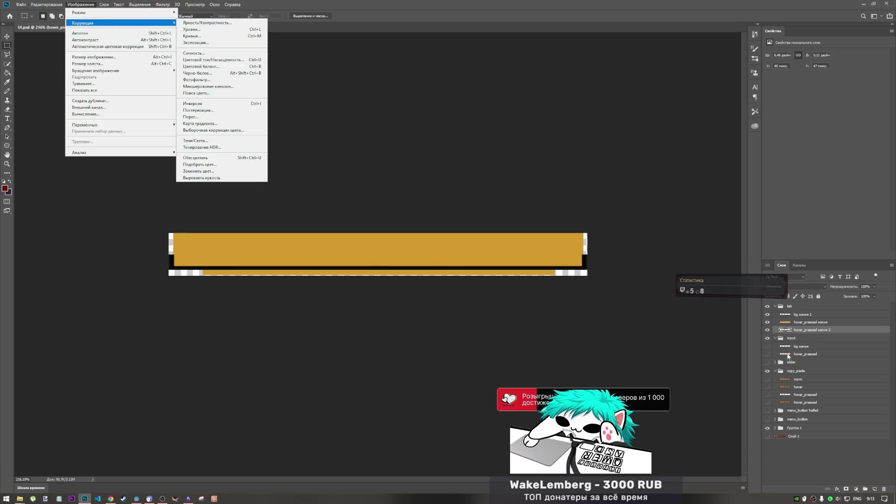
{"action": "left_click", "coordinate": [787, 354]}
{"action": "left_click", "coordinate": [778, 347]}
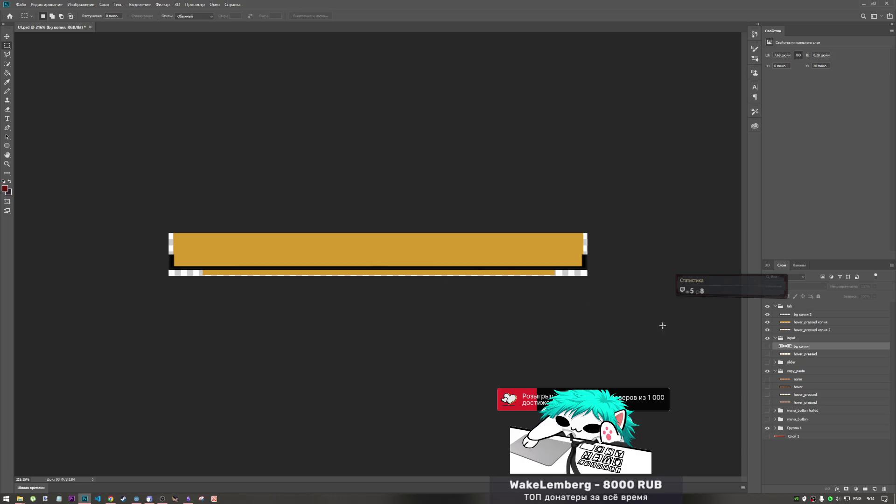
Step: Compare artwork by toggling visibility of the hover_pressed strip, tab group, norm and hover layers
{"action": "left_click", "coordinate": [767, 395]}
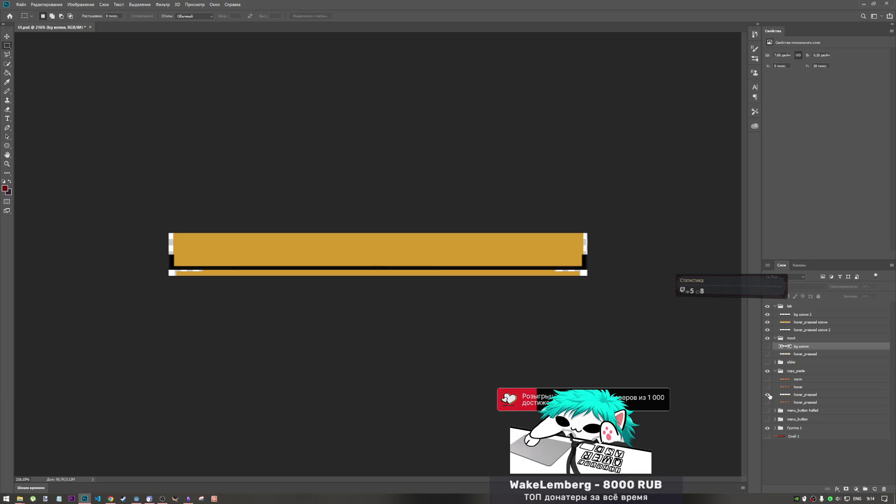
{"action": "left_click", "coordinate": [768, 395]}
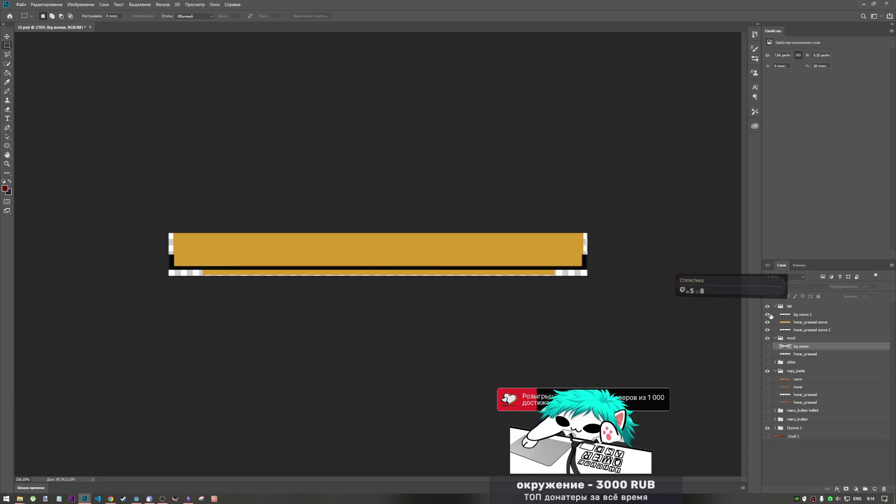
{"action": "left_click", "coordinate": [767, 315]}
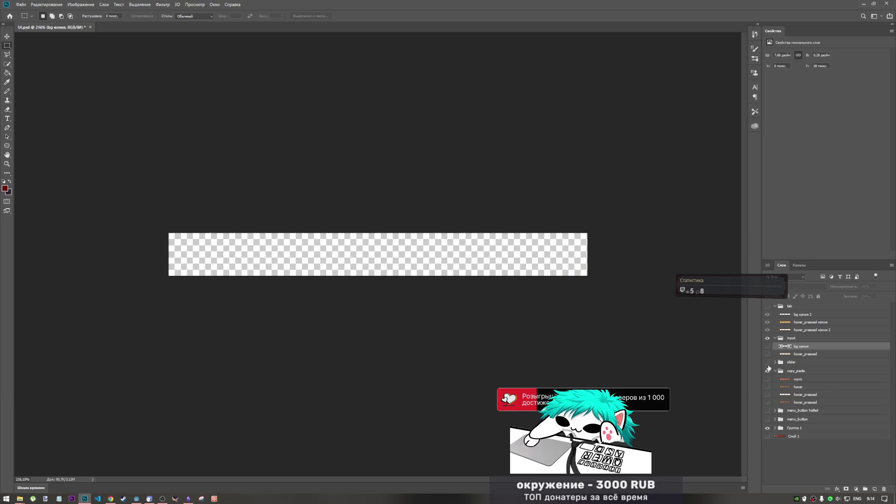
{"action": "left_click", "coordinate": [768, 379]}
{"action": "left_click", "coordinate": [768, 379]}
{"action": "left_click", "coordinate": [767, 388]}
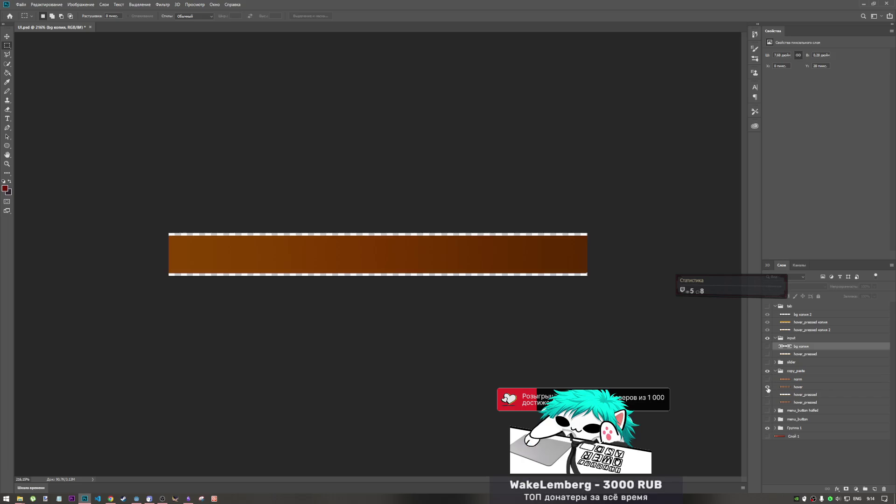
{"action": "left_click", "coordinate": [767, 388]}
Step: Toggle the hover_pressed orange line off and reveal the menu_button red bars
{"action": "left_click", "coordinate": [767, 394]}
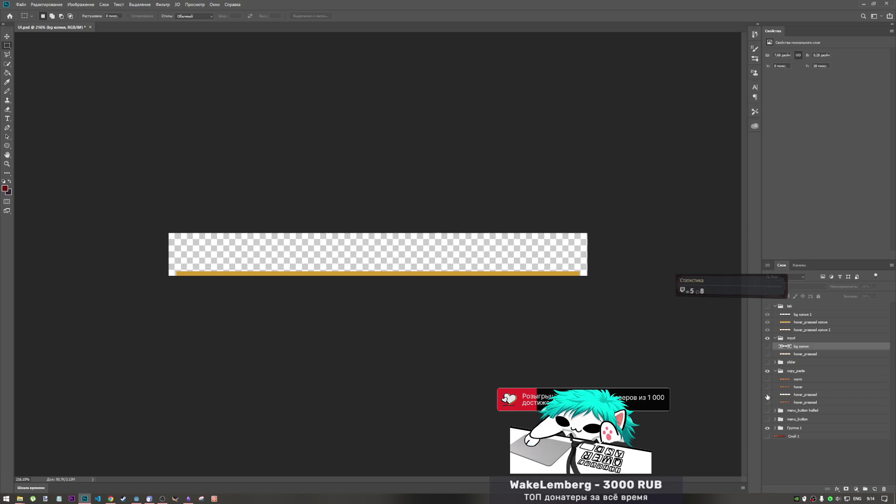
{"action": "left_click", "coordinate": [767, 396]}
{"action": "left_click", "coordinate": [767, 395]}
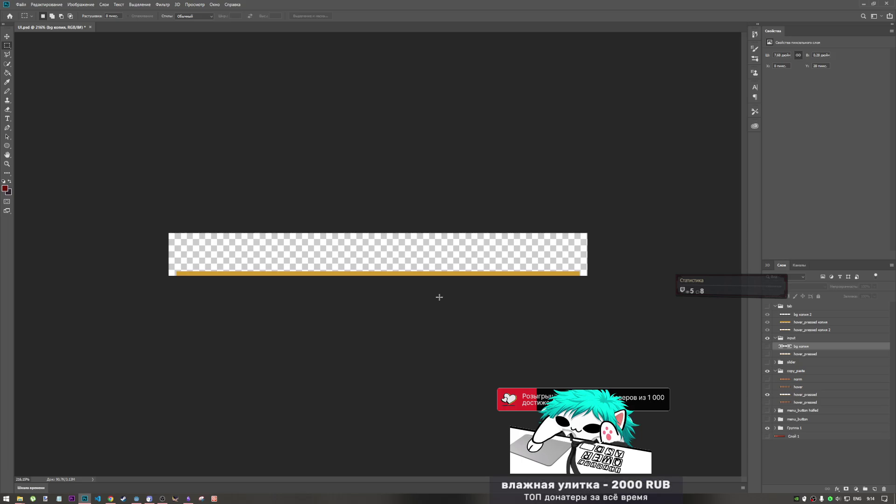
{"action": "left_click", "coordinate": [768, 395]}
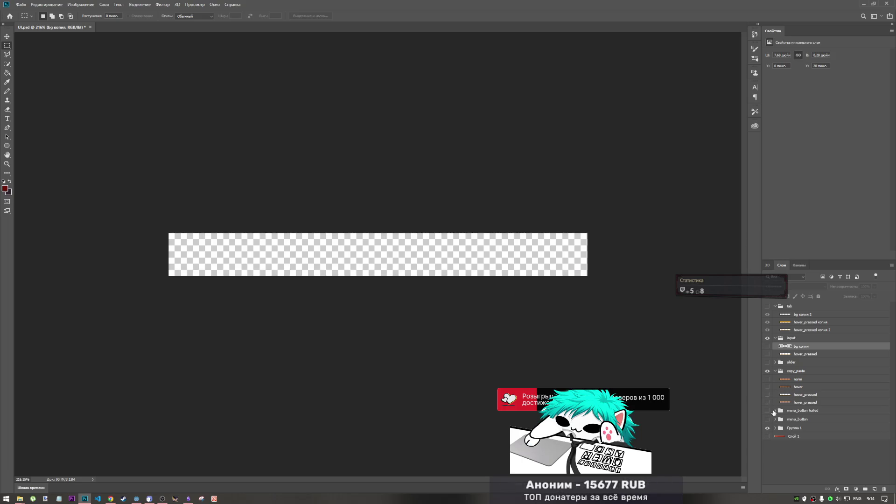
{"action": "left_click", "coordinate": [767, 411]}
{"action": "left_click", "coordinate": [767, 410]}
{"action": "left_click", "coordinate": [767, 419]}
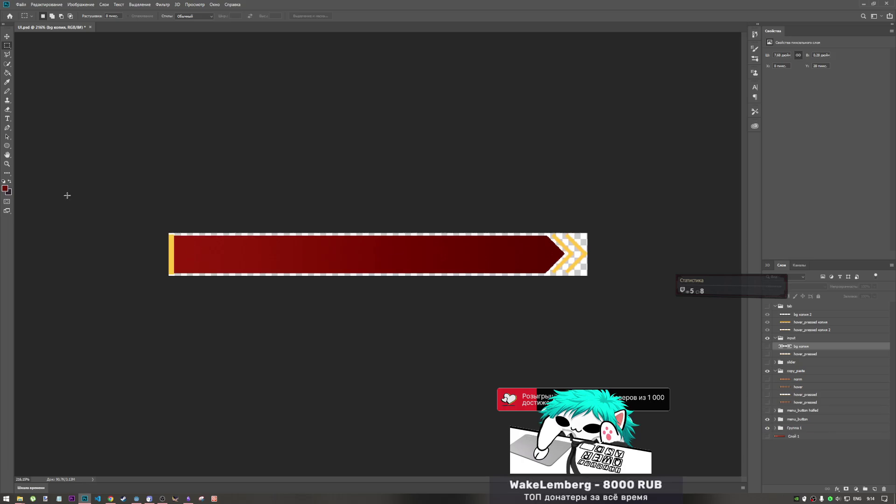
Step: Switch to the Paint Bucket, leave only the tab group visible and select the thin strip layer
{"action": "left_click", "coordinate": [7, 73]}
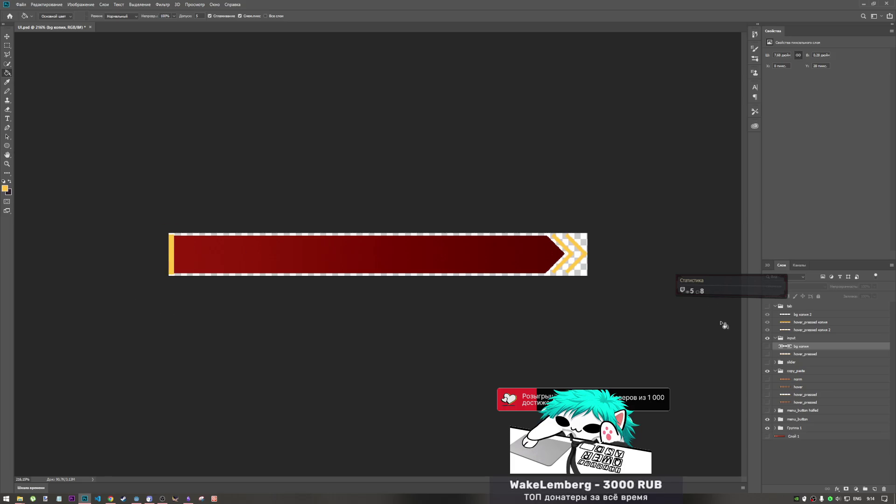
{"action": "left_click", "coordinate": [767, 306]}
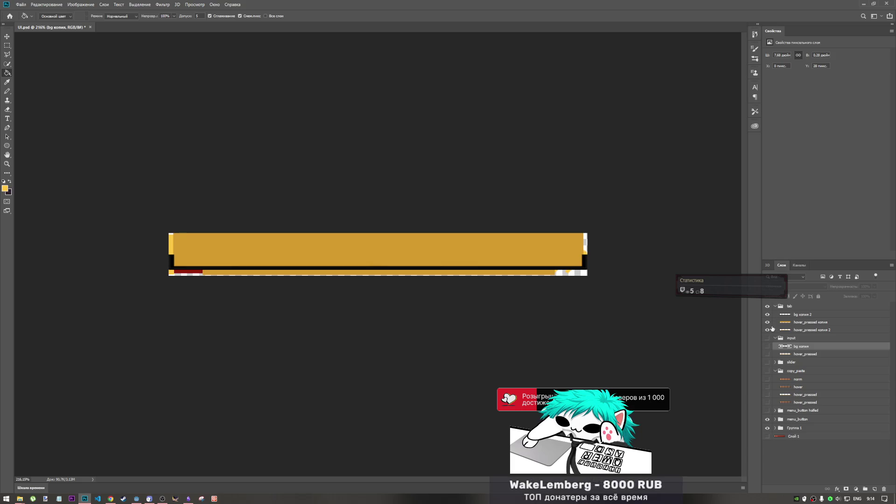
{"action": "left_click", "coordinate": [767, 419]}
{"action": "left_click", "coordinate": [767, 428]}
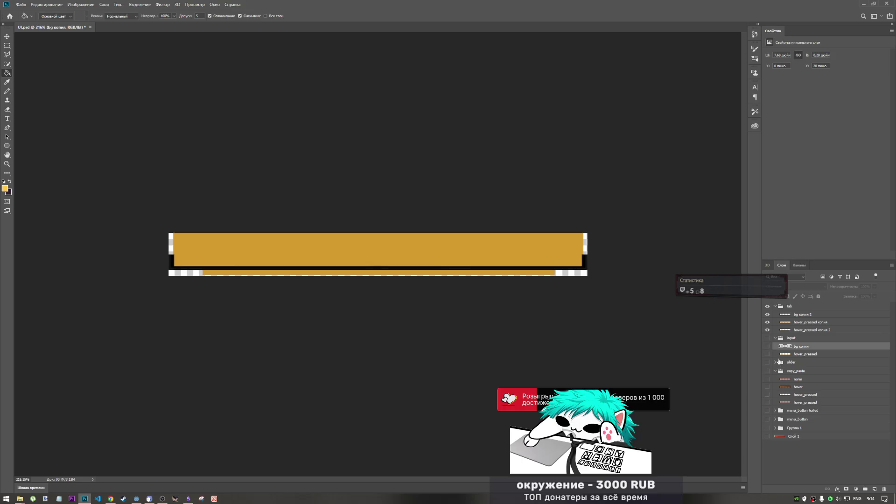
{"action": "left_click", "coordinate": [776, 330]}
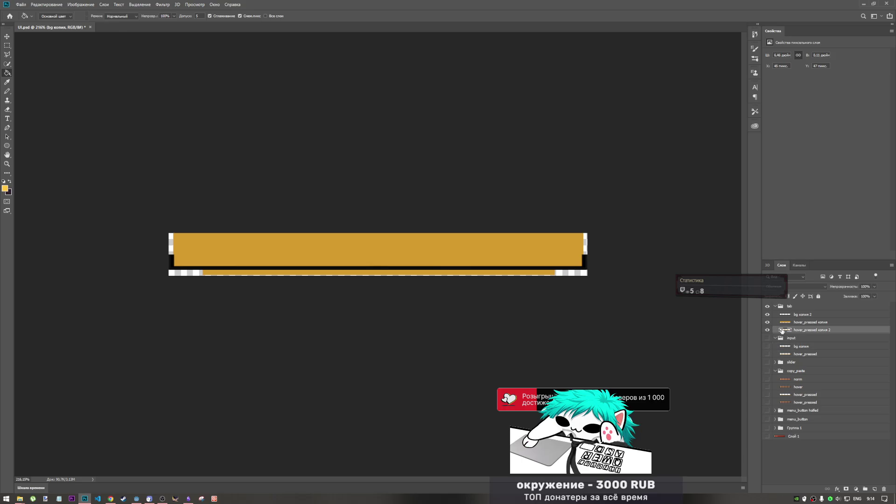
Step: Fill the thin strip under the orange tab bar bright yellow with the Paint Bucket
{"action": "left_click", "coordinate": [543, 274]}
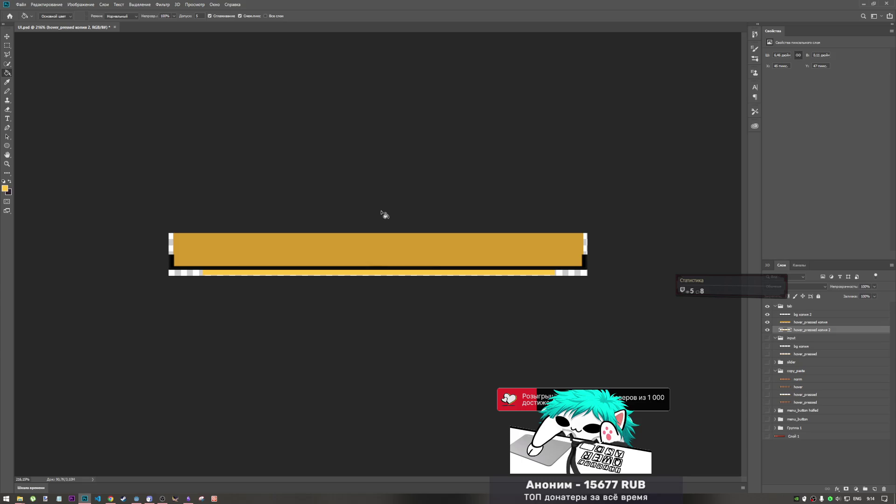
{"action": "left_click", "coordinate": [22, 5]}
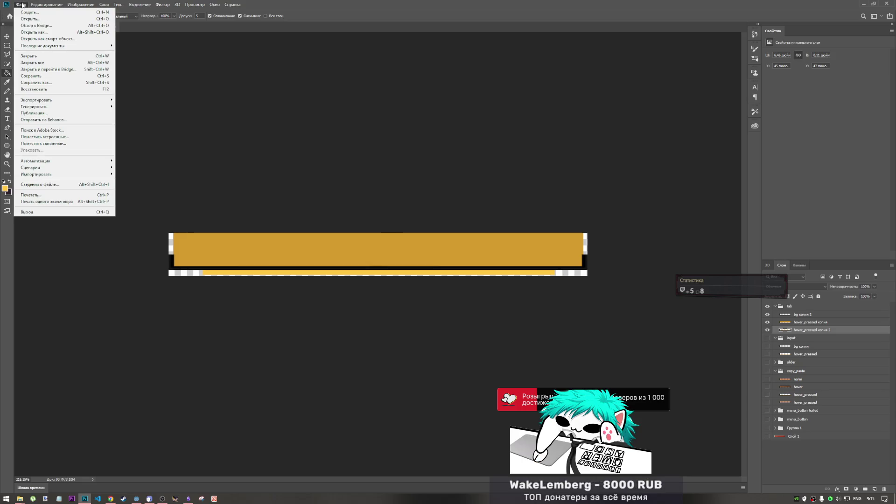
{"action": "left_click", "coordinate": [22, 5]}
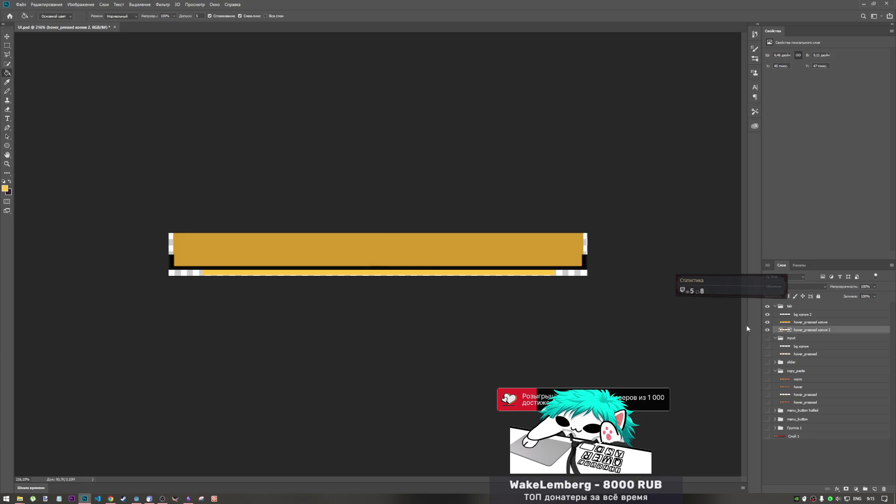
Step: Rename the hover_pressed копия 2 strip layer to chosen
{"action": "double_click", "coordinate": [809, 330]}
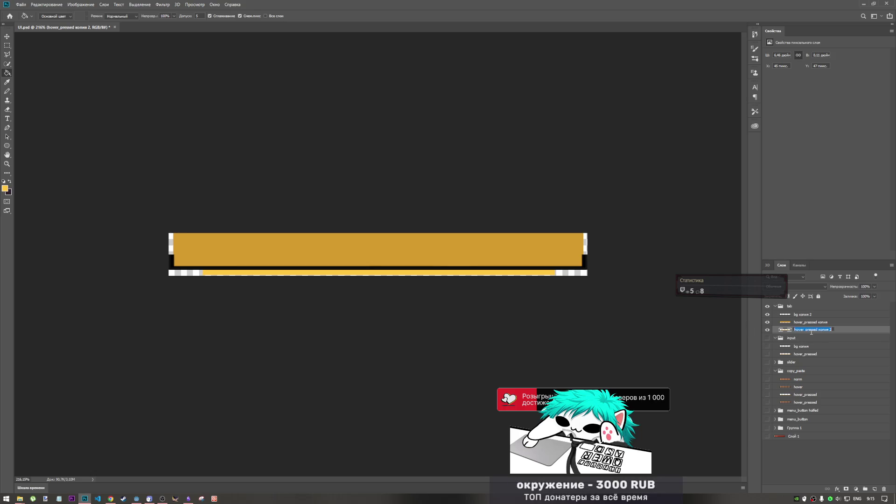
{"action": "left_click", "coordinate": [805, 332]}
{"action": "key", "text": "BackSpace"}
{"action": "key", "text": "BackSpace"}
{"action": "key", "text": "BackSpace"}
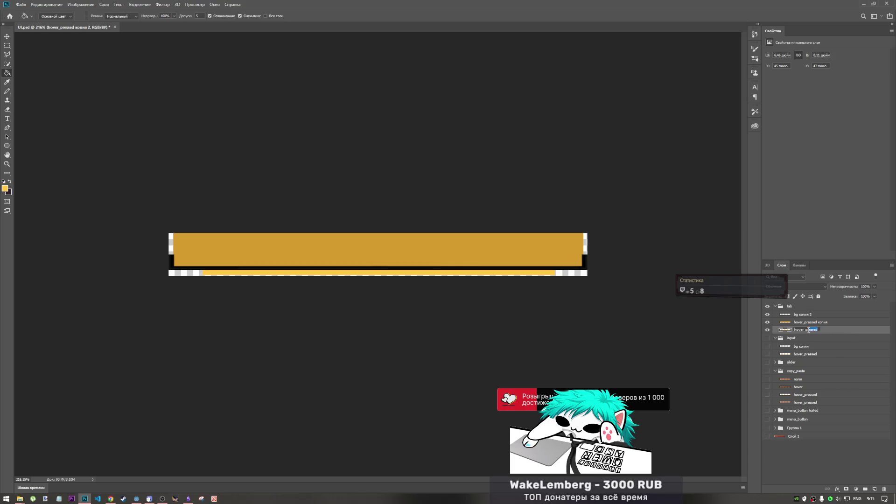
{"action": "left_click", "coordinate": [806, 331]}
{"action": "key", "text": "ctrl+a"}
{"action": "type", "text": "xhoaen"}
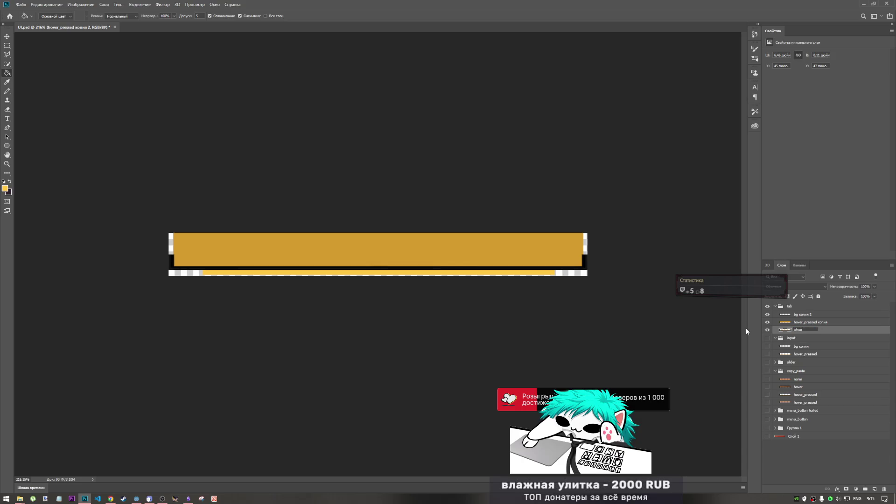
{"action": "key", "text": "Home"}
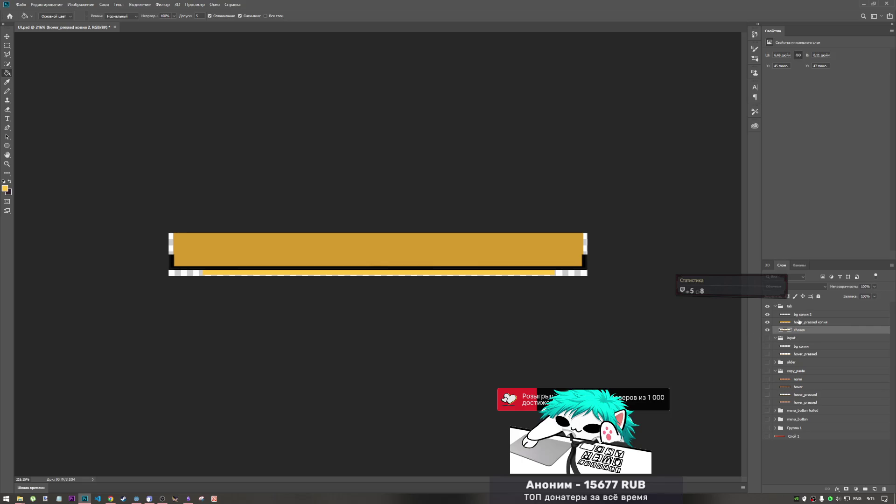
{"action": "key", "text": "Return"}
{"action": "key", "text": "alt+bracketright"}
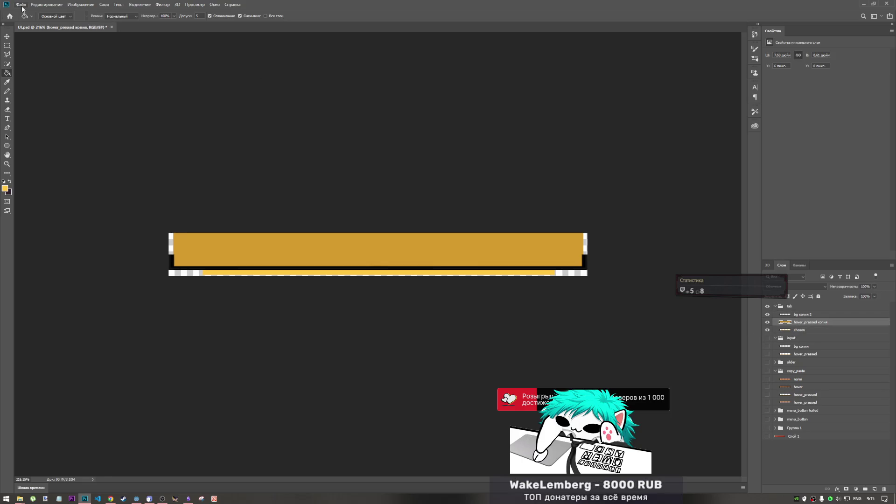
Step: Save a copy of the artwork as tab_chosen.png in the FINALS/ui folder
{"action": "left_click", "coordinate": [21, 6]}
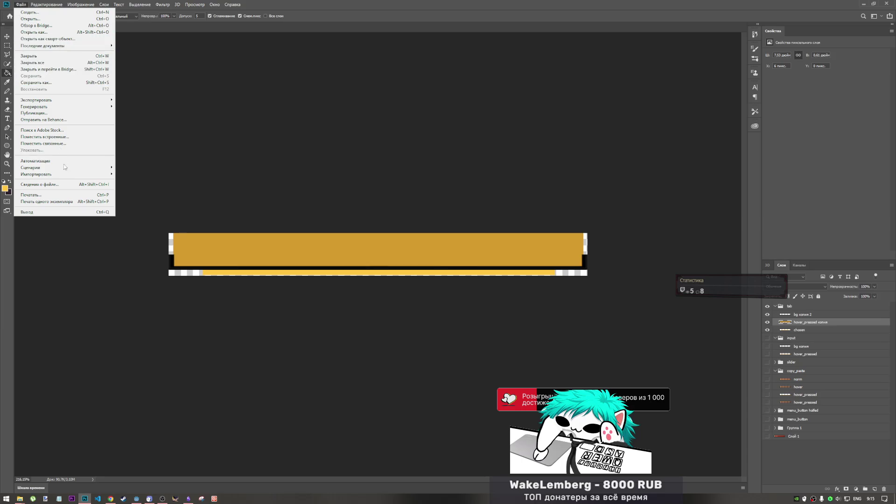
{"action": "left_click", "coordinate": [169, 112]}
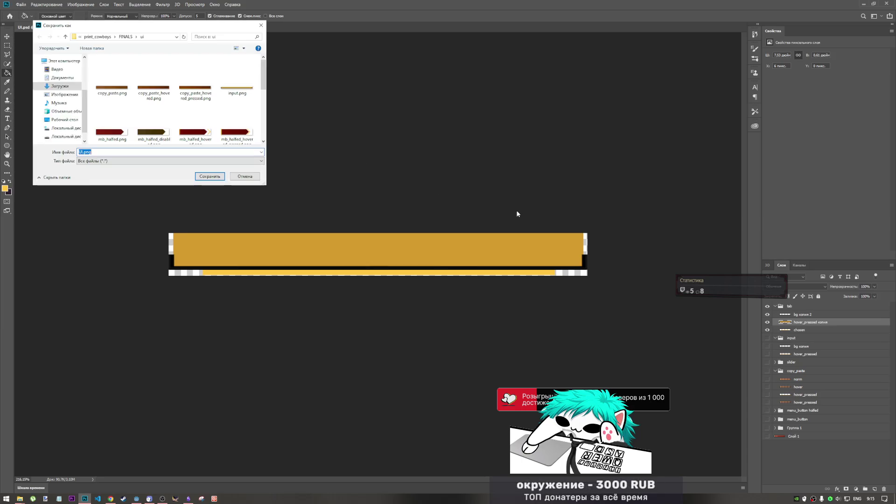
{"action": "type", "text": "input"}
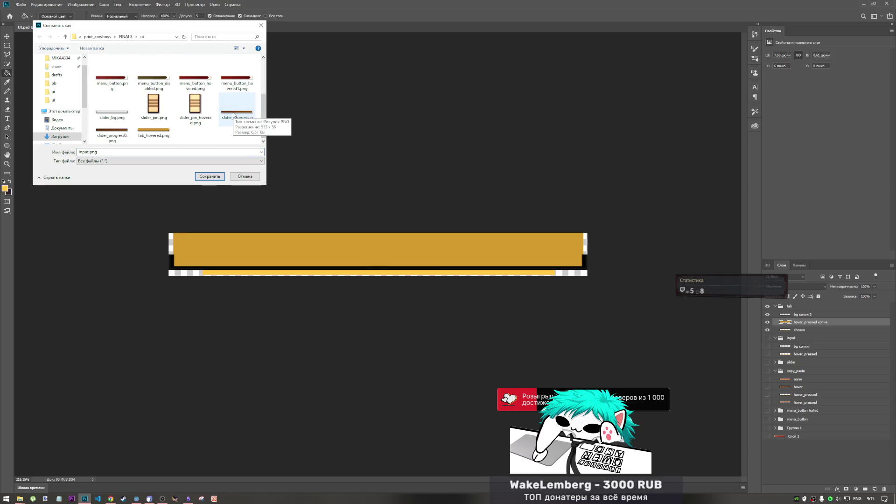
{"action": "left_click", "coordinate": [153, 132]}
{"action": "double_click", "coordinate": [106, 152]}
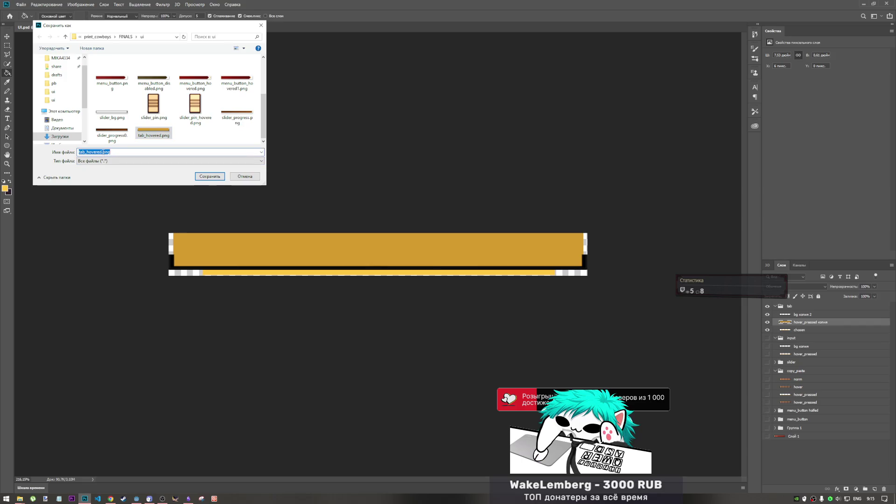
{"action": "left_click_drag", "start_coordinate": [102, 152], "coordinate": [89, 152]}
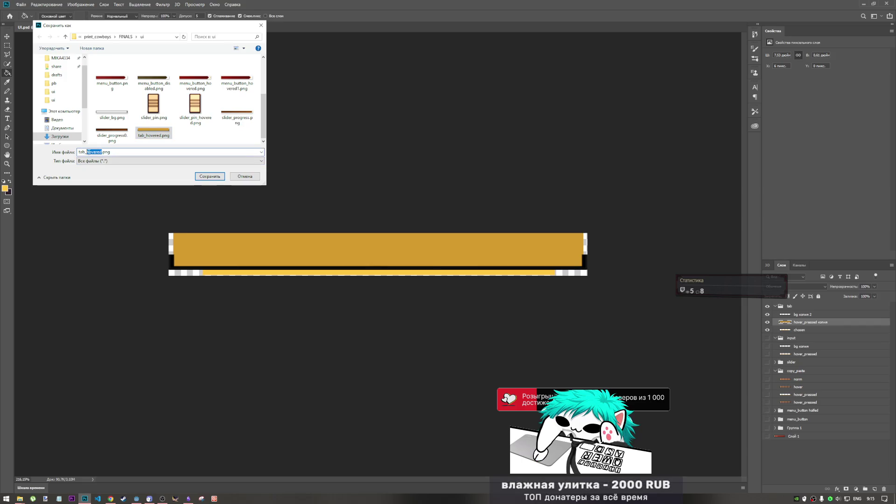
{"action": "type", "text": "chosen"}
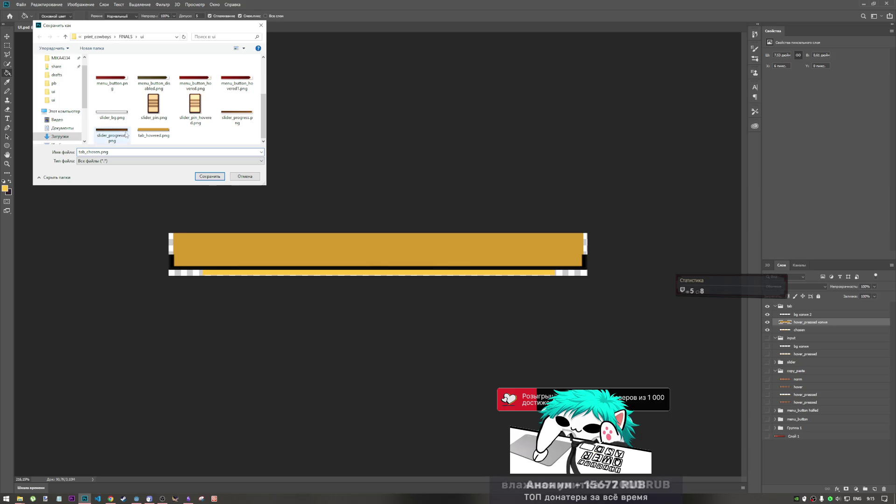
{"action": "left_click", "coordinate": [201, 178]}
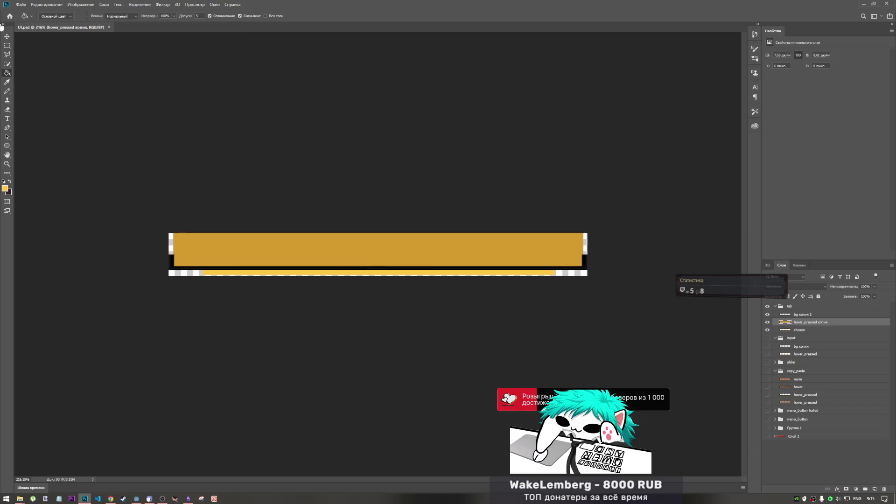
{"action": "left_click", "coordinate": [7, 46]}
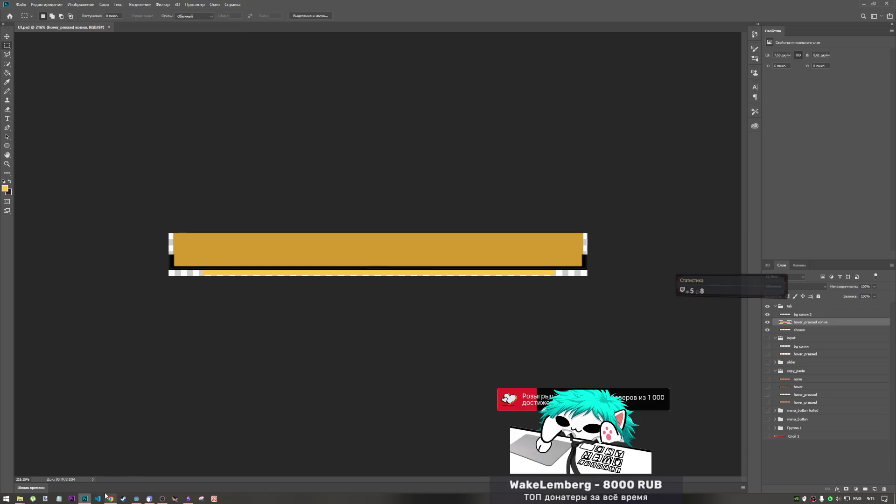
Step: Copy tab_chosen.png from FINALS/ui into the Godot project's img/ui folder, then return to Godot
{"action": "mouse_move", "coordinate": [17, 499]}
{"action": "left_click", "coordinate": [28, 467]}
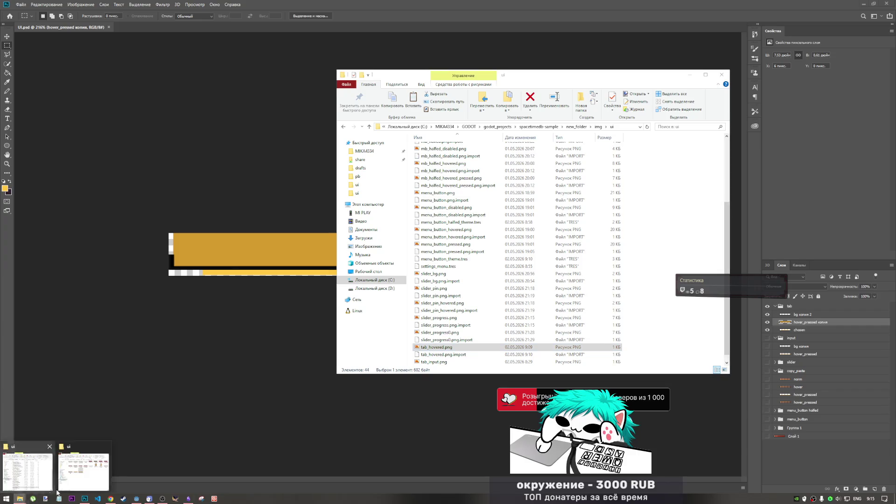
{"action": "left_click", "coordinate": [84, 466]}
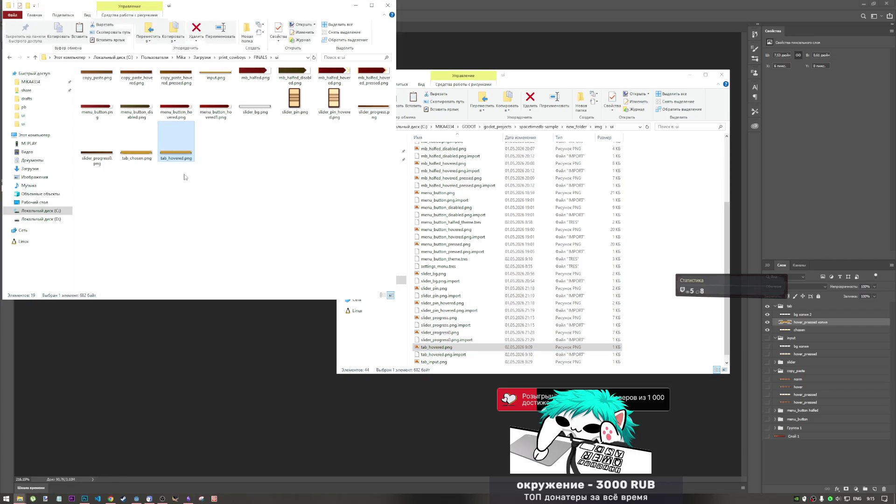
{"action": "key", "text": "Left"}
{"action": "right_click", "coordinate": [663, 213]}
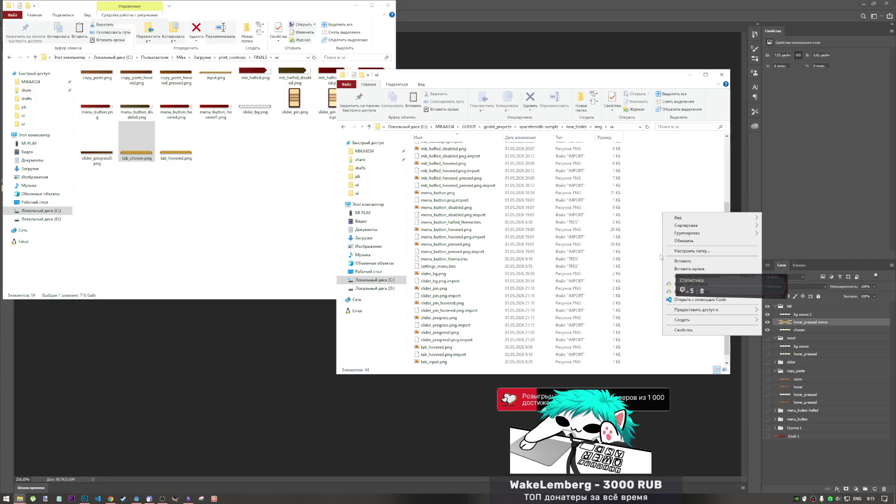
{"action": "left_click", "coordinate": [682, 261]}
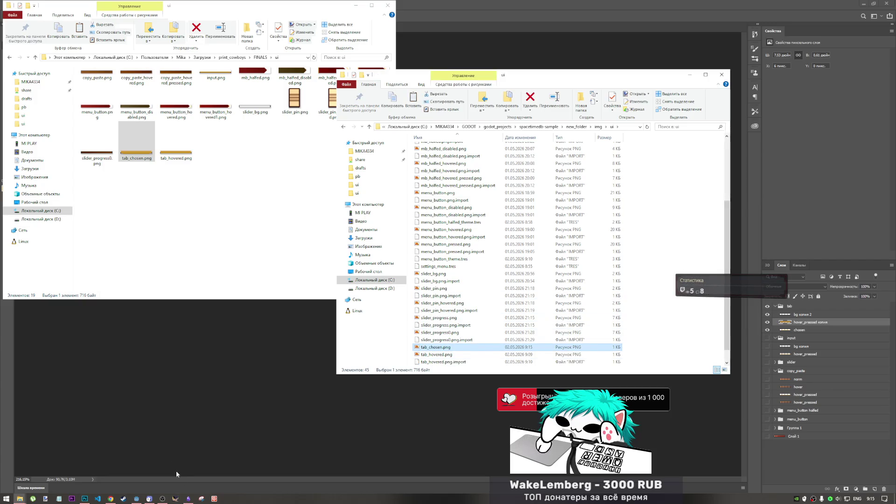
{"action": "left_click", "coordinate": [136, 499]}
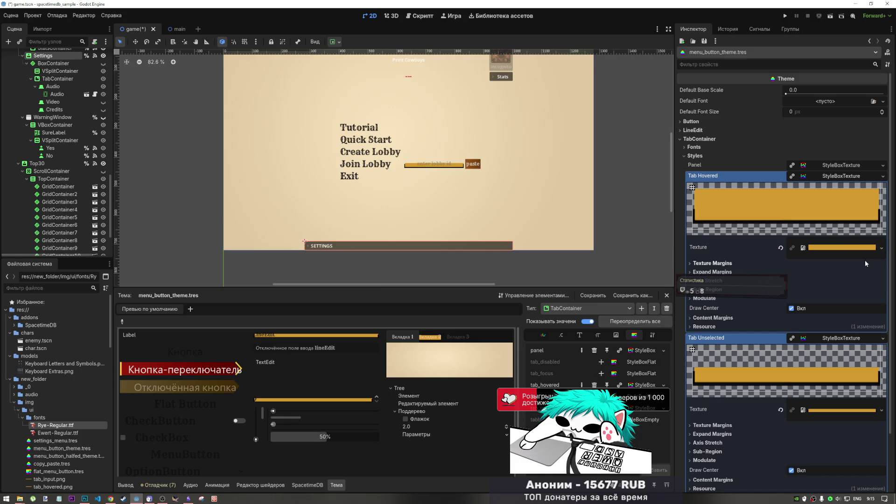
Step: Collapse Tab Hovered and Tab Unselected, add Tab Selected as a new StyleBoxTexture, and drop in tab_chosen.png
{"action": "left_click", "coordinate": [829, 338]}
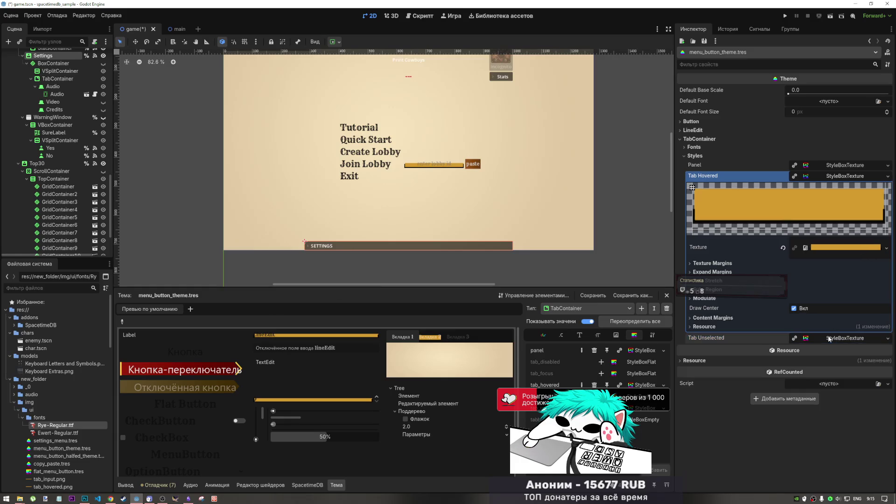
{"action": "left_click", "coordinate": [825, 178]}
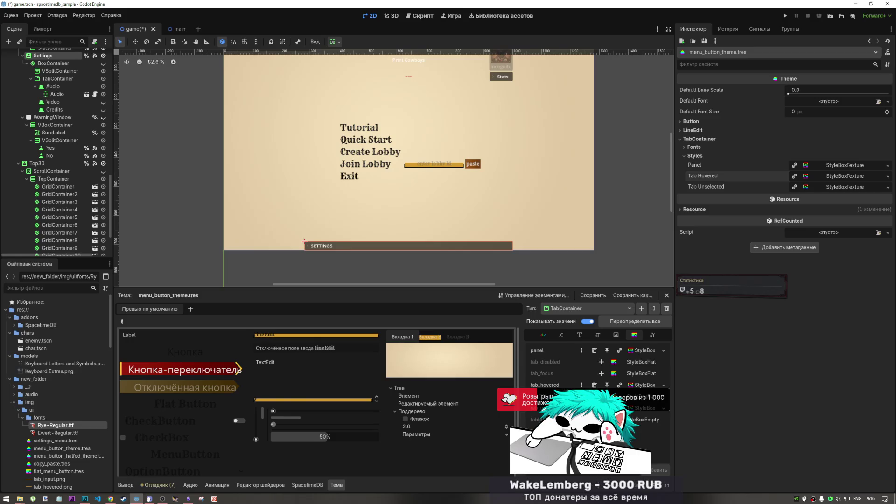
{"action": "left_click", "coordinate": [601, 397]}
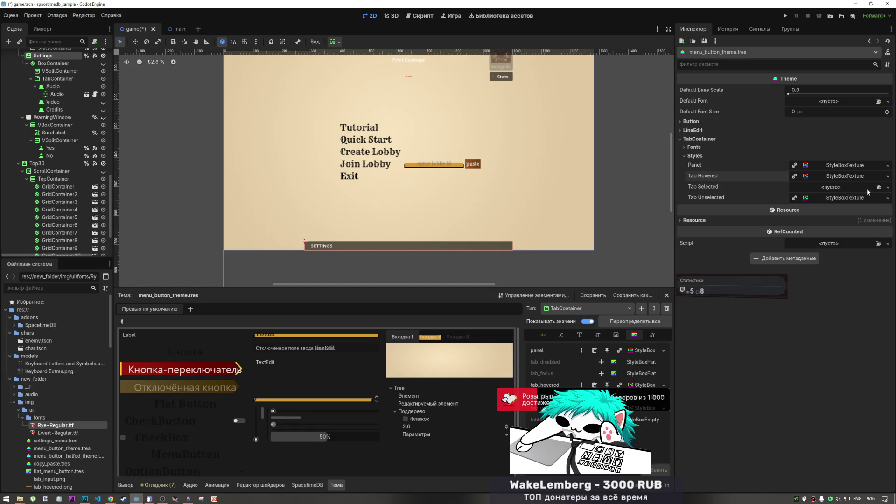
{"action": "left_click", "coordinate": [888, 186]}
{"action": "left_click", "coordinate": [839, 210]}
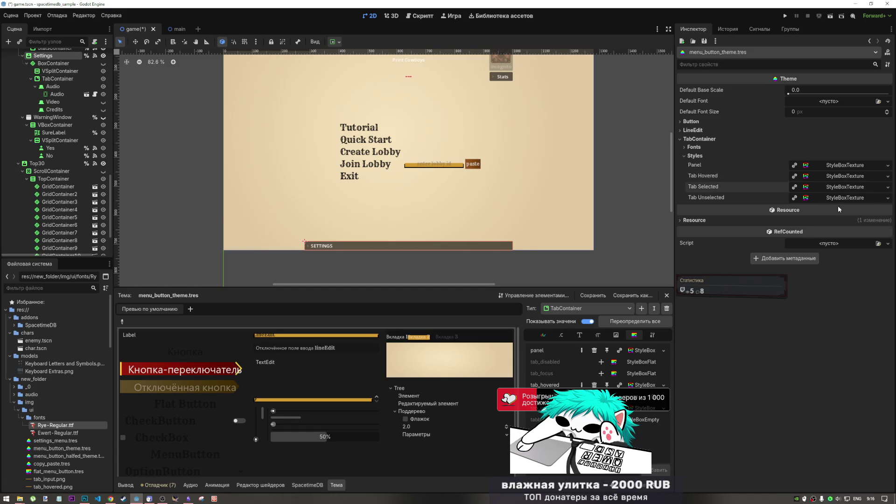
{"action": "left_click", "coordinate": [829, 187]}
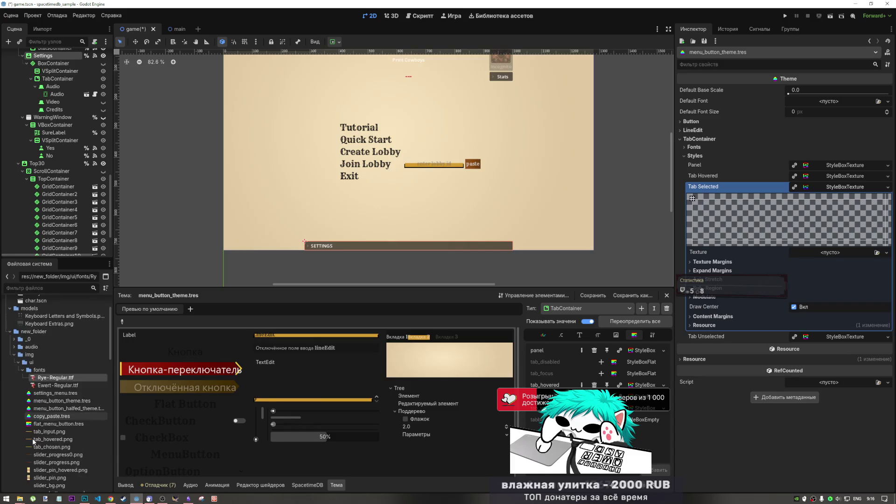
{"action": "scroll", "coordinate": [34, 441], "scroll_direction": "down", "scroll_amount": 2}
{"action": "mouse_move", "coordinate": [51, 423]}
{"action": "left_mouse_down"}
{"action": "mouse_move", "coordinate": [93, 422]}
{"action": "mouse_move", "coordinate": [821, 254]}
{"action": "left_mouse_up"}
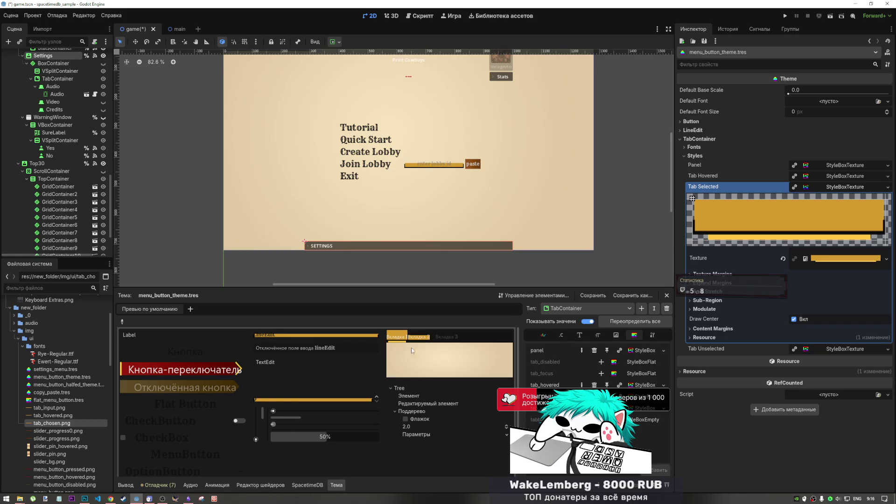
Step: Select Вкладка 2 in the theme preview to see the yellow-striped tab_chosen.png selected tab
{"action": "left_click", "coordinate": [425, 339]}
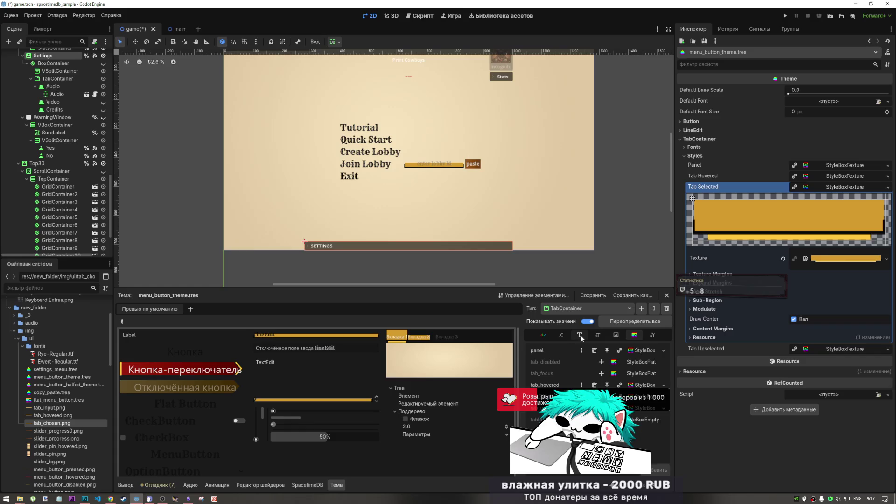
Step: Browse TabContainer's Constants, Font Sizes, Colors and Icons items, switching the type to TabBar and back
{"action": "left_click", "coordinate": [563, 336]}
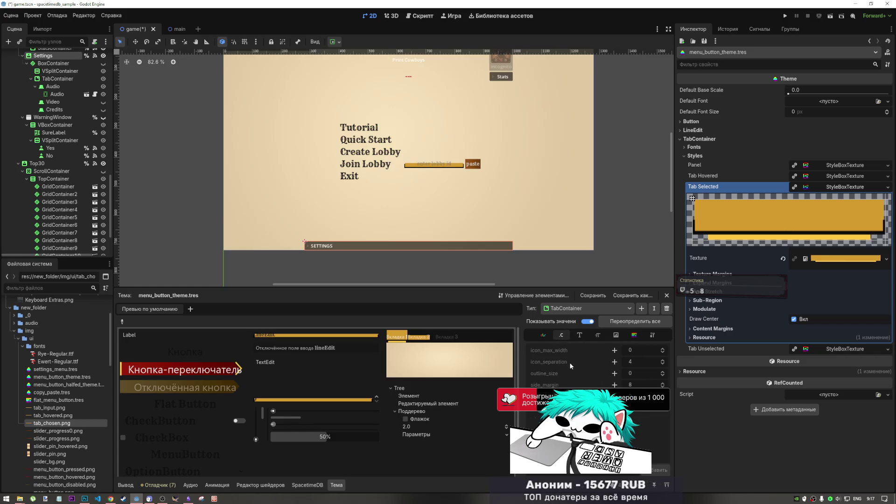
{"action": "left_click", "coordinate": [596, 336]}
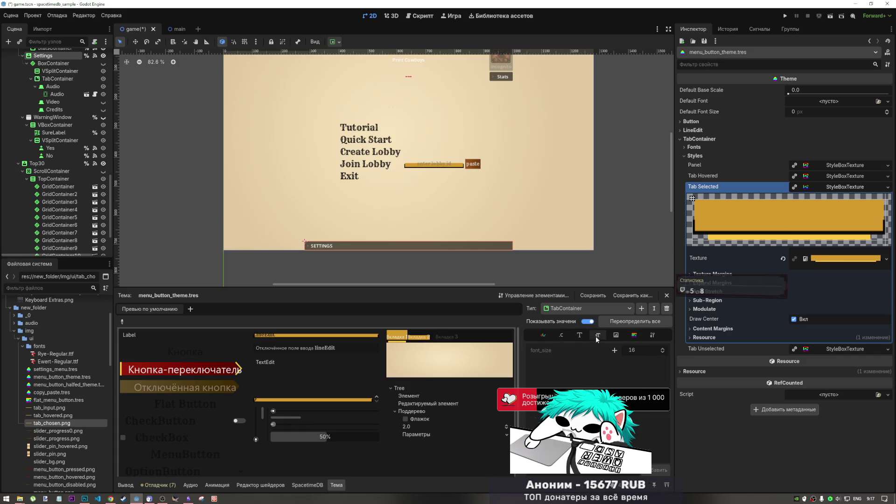
{"action": "left_click", "coordinate": [544, 336]}
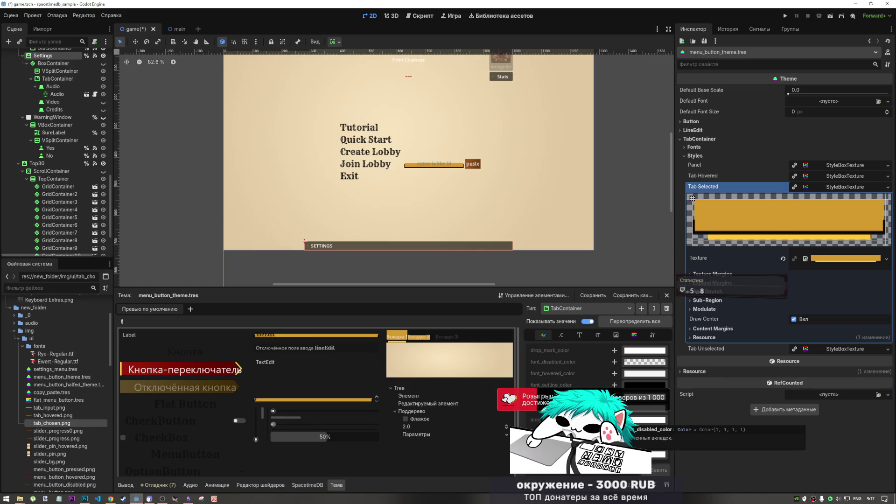
{"action": "left_click", "coordinate": [574, 308]}
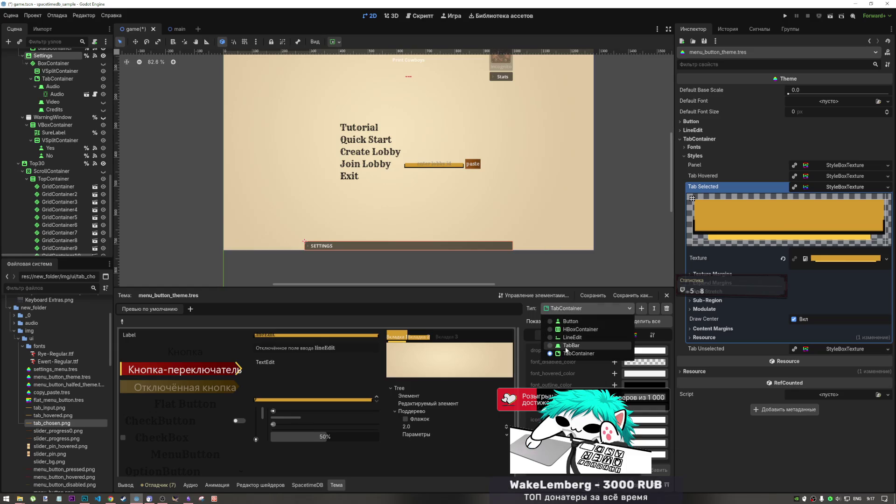
{"action": "left_click", "coordinate": [567, 345]}
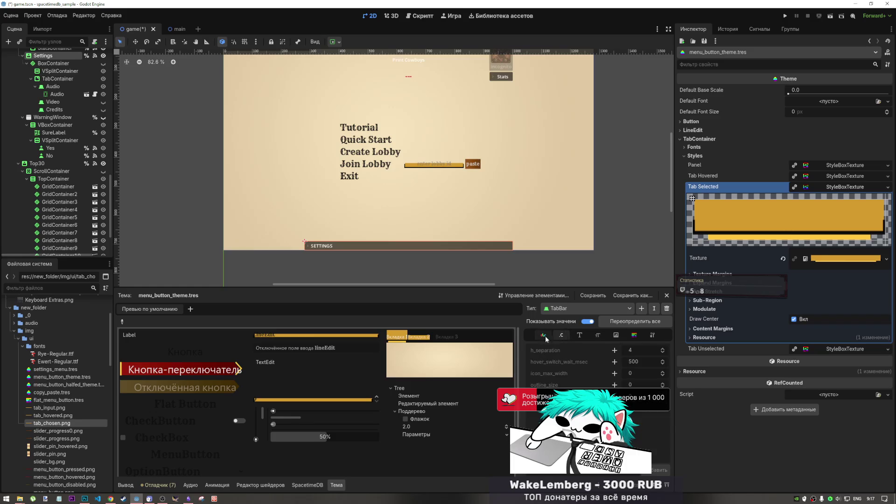
{"action": "left_click", "coordinate": [562, 312]}
{"action": "left_click", "coordinate": [565, 353]}
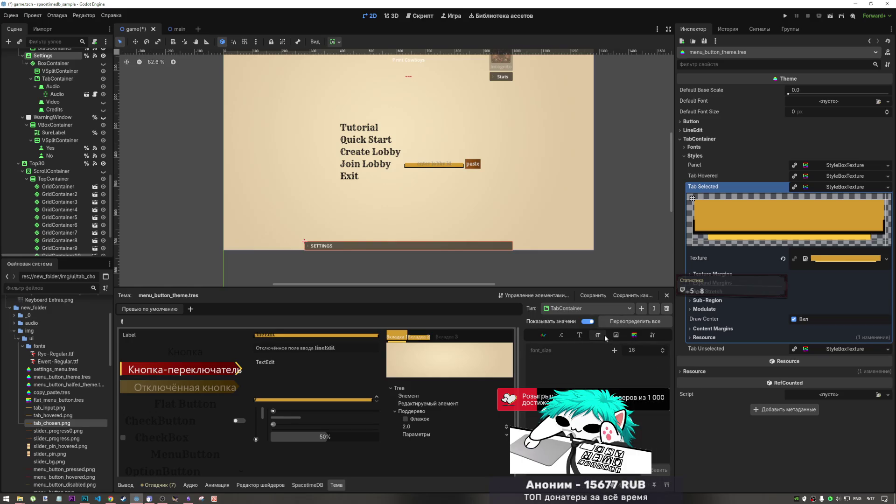
{"action": "left_click", "coordinate": [617, 335]}
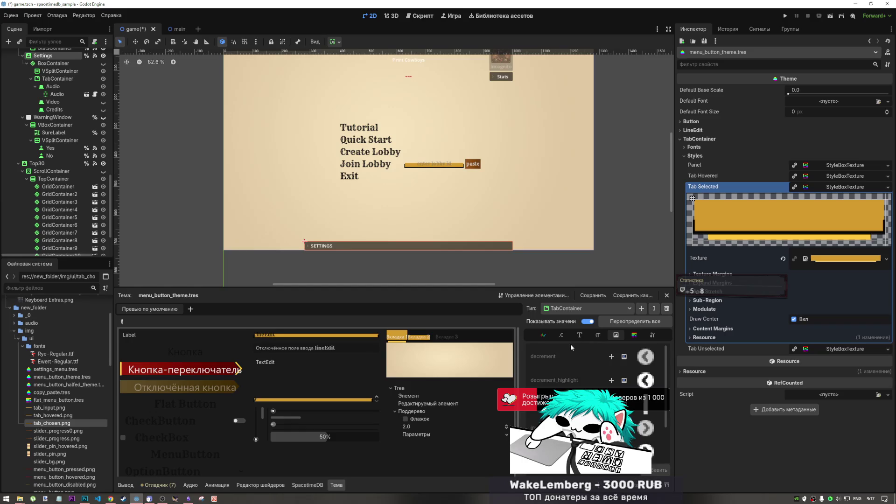
{"action": "left_click", "coordinate": [550, 335]}
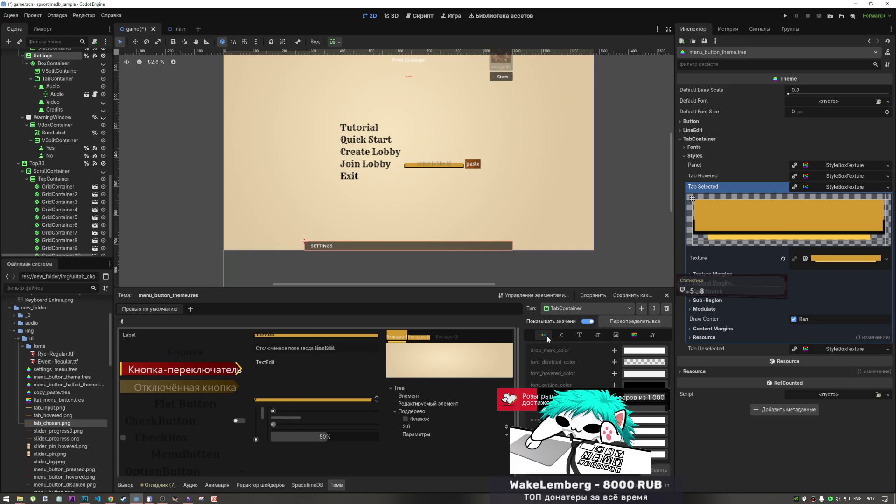
Step: Add a drop_mark_color override and bring up its colour picker in the Inspector
{"action": "left_click", "coordinate": [614, 350]}
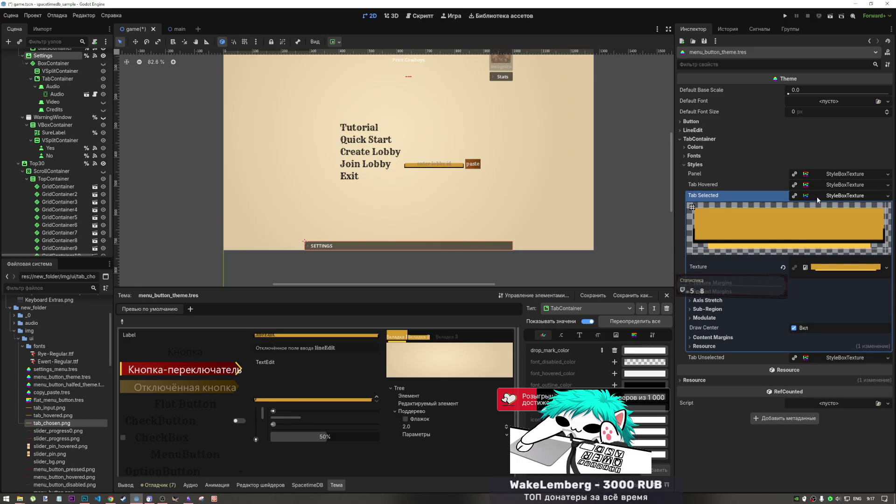
{"action": "left_click", "coordinate": [709, 195]}
{"action": "left_click", "coordinate": [695, 147]}
{"action": "left_click", "coordinate": [819, 164]}
{"action": "left_click", "coordinate": [822, 162]}
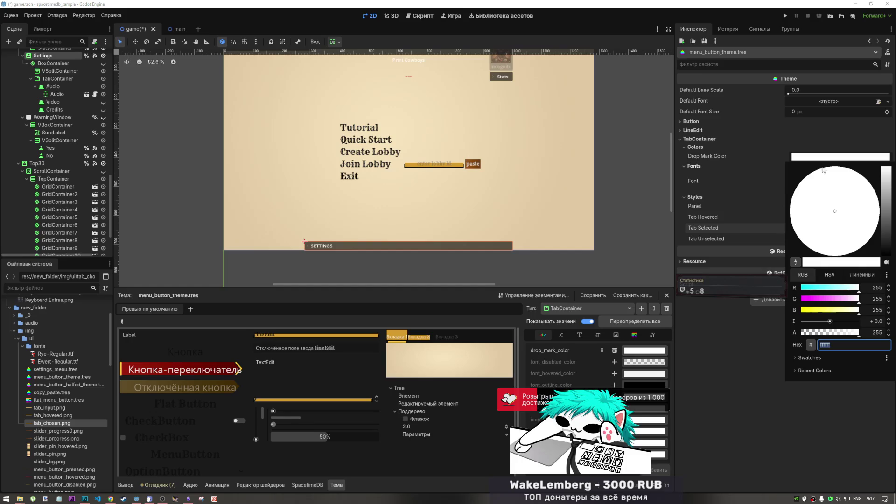
Step: Darken the TabContainer's Drop Mark Color to black (Hex 000000)
{"action": "left_click_drag", "start_coordinate": [885, 220], "coordinate": [889, 268]}
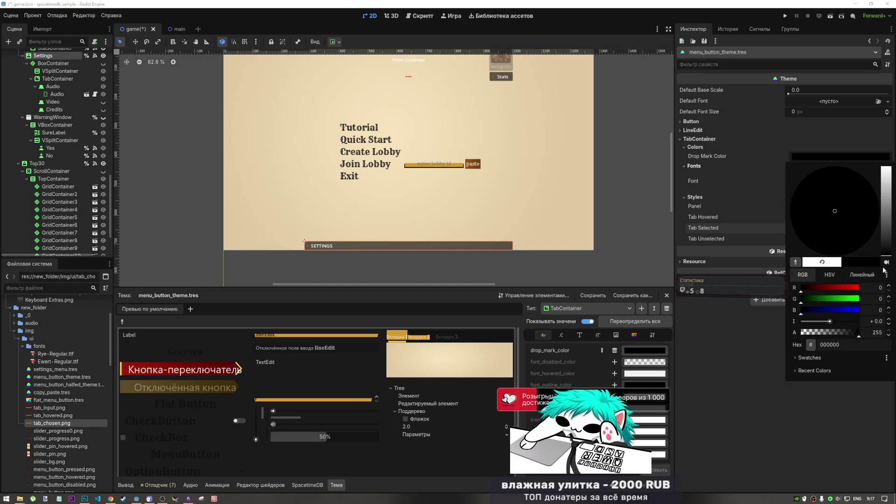
{"action": "left_click", "coordinate": [416, 340]}
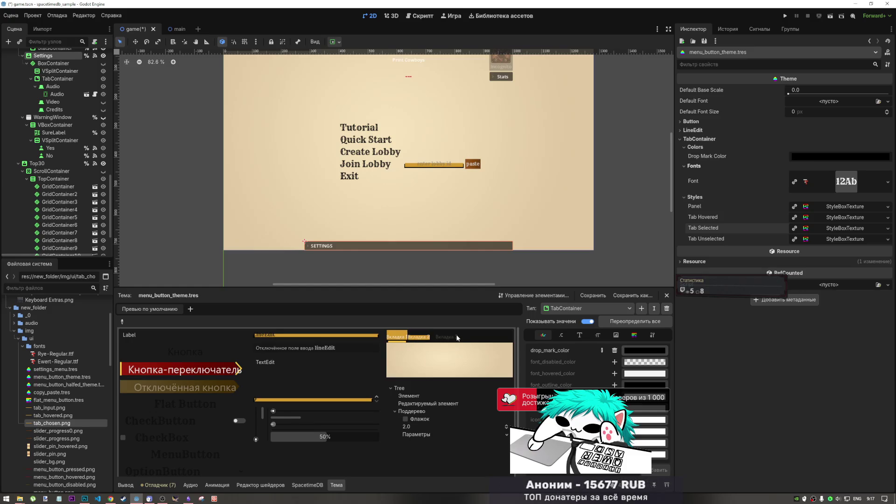
{"action": "left_click", "coordinate": [797, 157]}
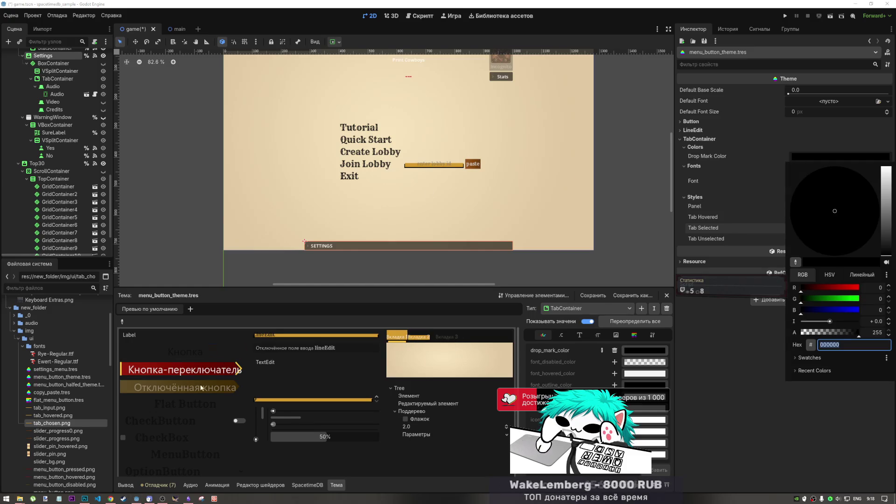
{"action": "left_click", "coordinate": [111, 499]}
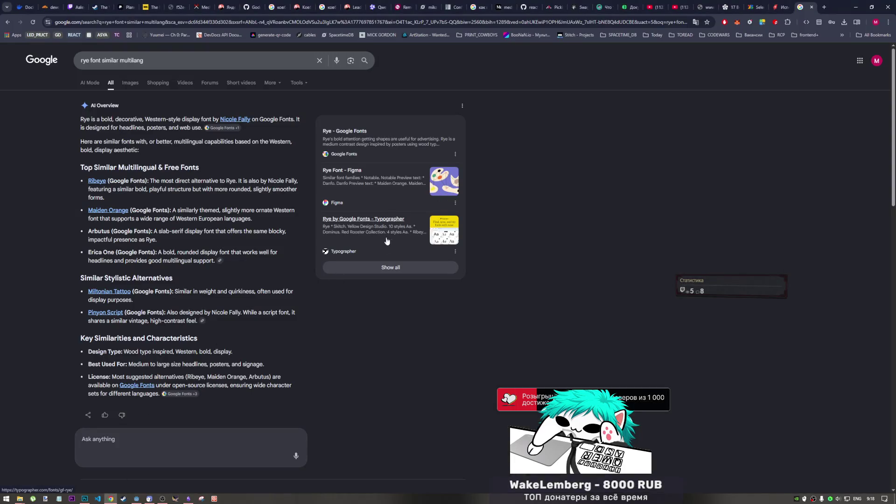
Step: Play the next Vol.03 Red Room Series video on YouTube, then go back through Photoshop to Godot
{"action": "left_click", "coordinate": [681, 7]}
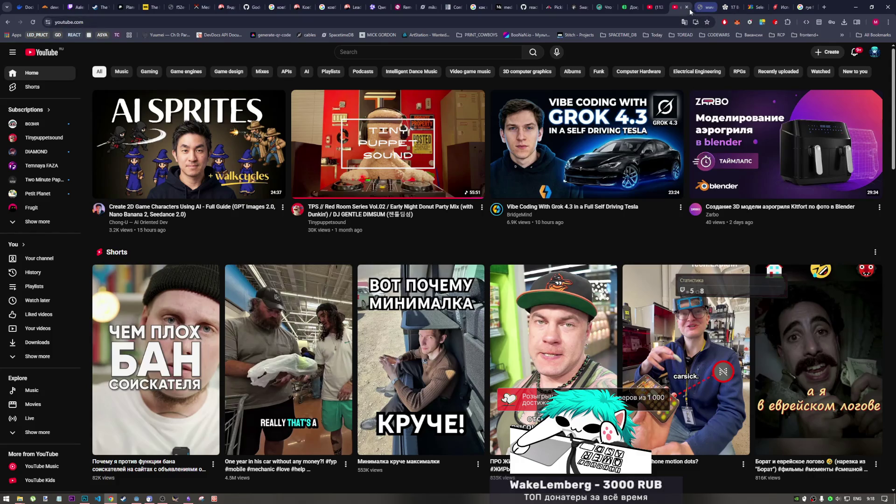
{"action": "left_click", "coordinate": [659, 4]}
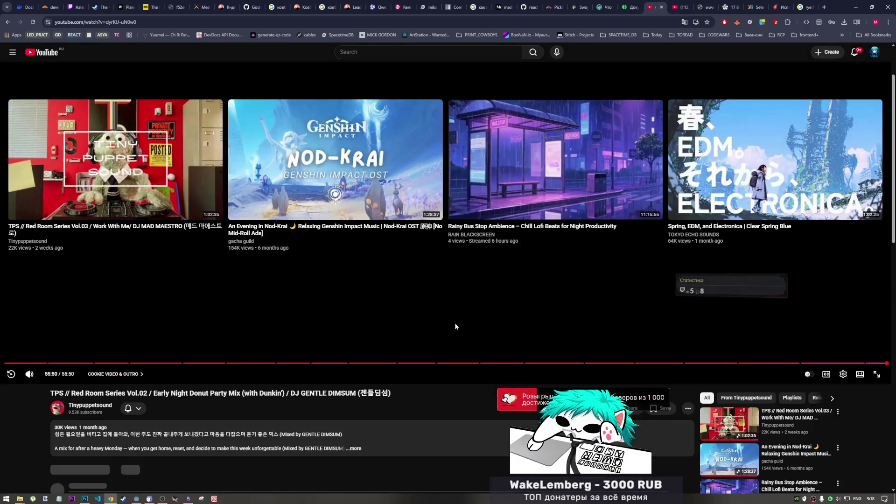
{"action": "left_click", "coordinate": [99, 197]}
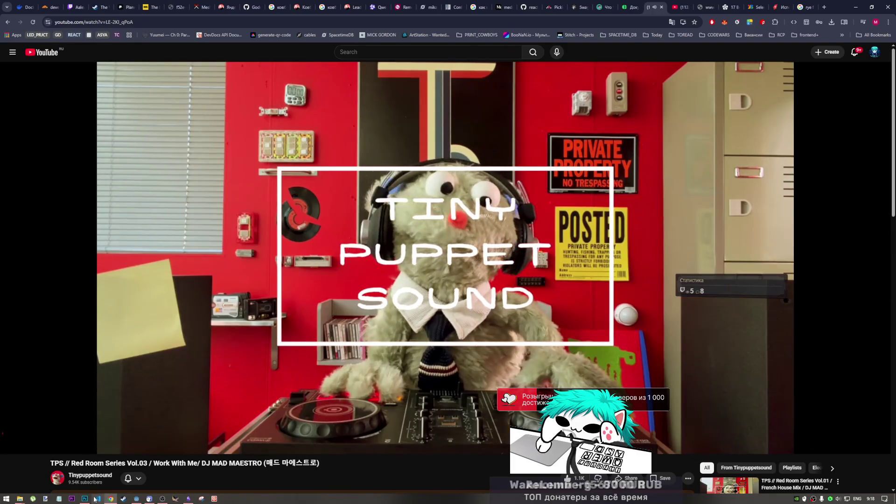
{"action": "left_click", "coordinate": [84, 499]}
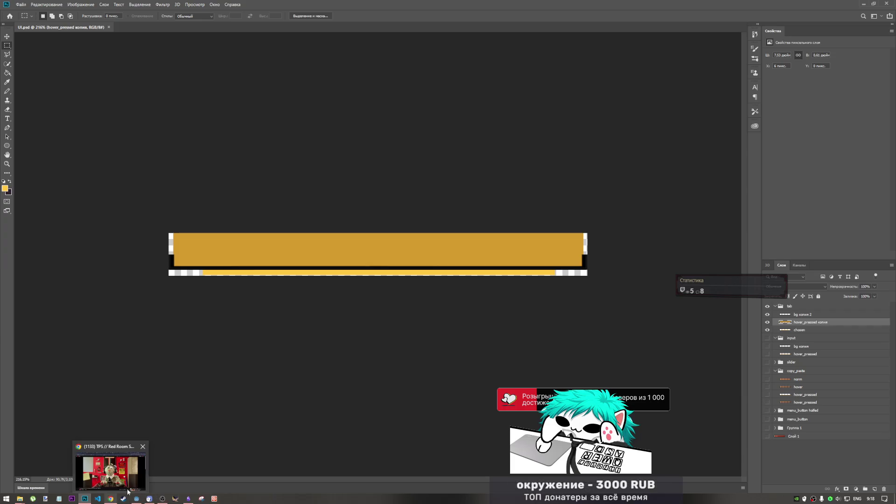
{"action": "mouse_move", "coordinate": [86, 498]}
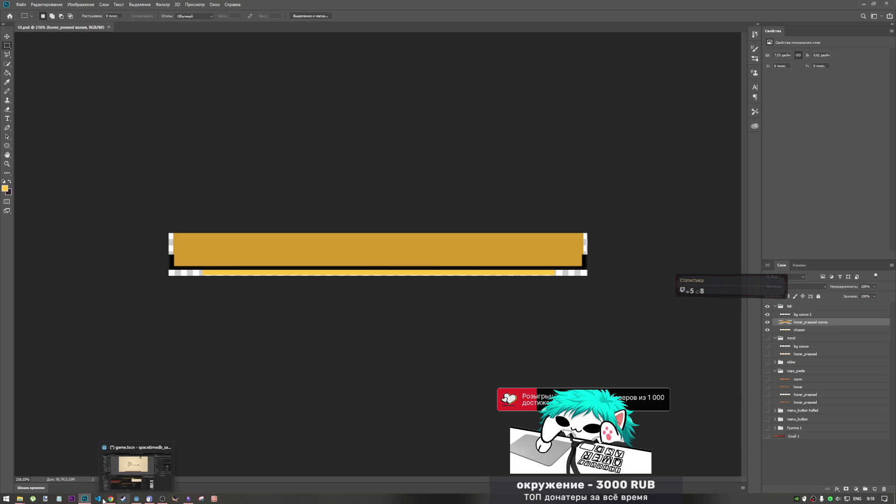
{"action": "left_click", "coordinate": [136, 498]}
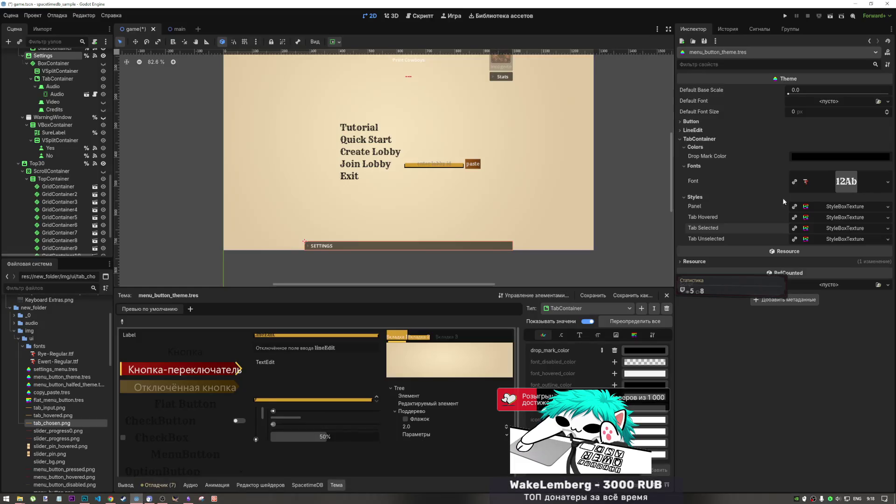
Step: Remove the TabContainer's drop_mark_color override
{"action": "left_click", "coordinate": [828, 159]}
{"action": "left_click", "coordinate": [825, 156]}
{"action": "left_click", "coordinate": [614, 351]}
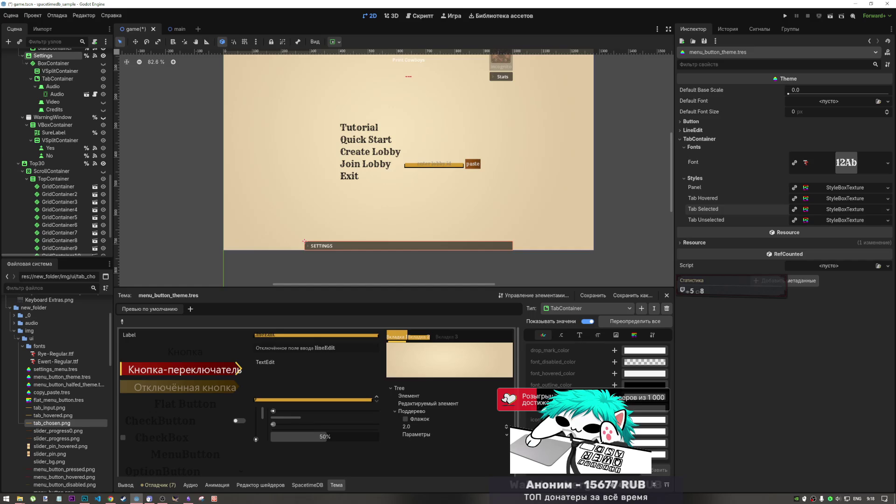
Step: Add a Font Selected Color override set to near-black 0f0f0f, then preview the second tab
{"action": "left_click", "coordinate": [614, 396]}
{"action": "left_click", "coordinate": [854, 156]}
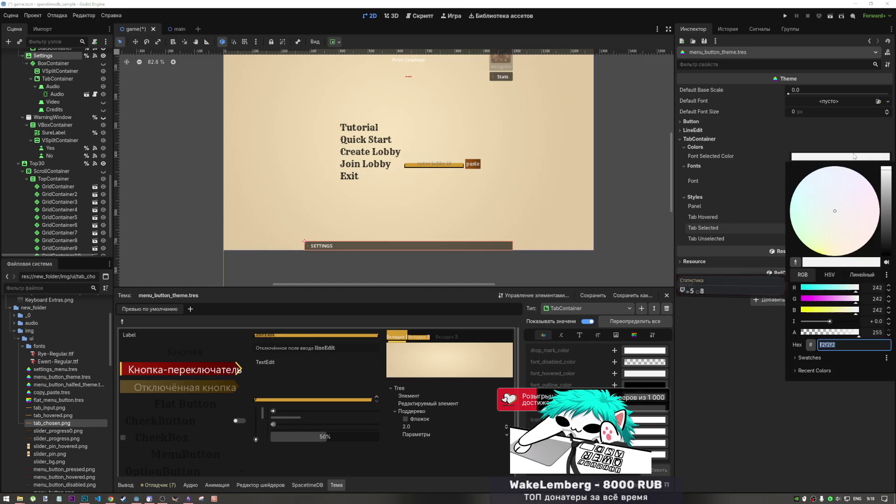
{"action": "left_click", "coordinate": [887, 247]}
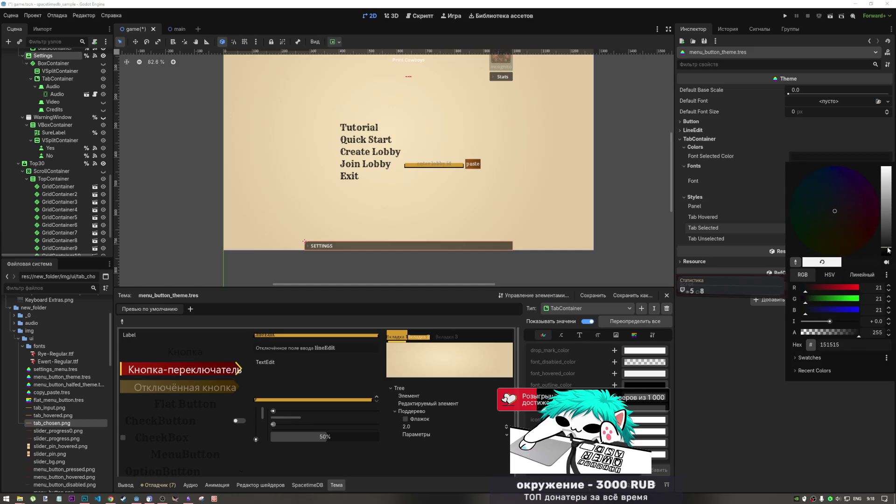
{"action": "left_click_drag", "start_coordinate": [888, 250], "coordinate": [888, 257]}
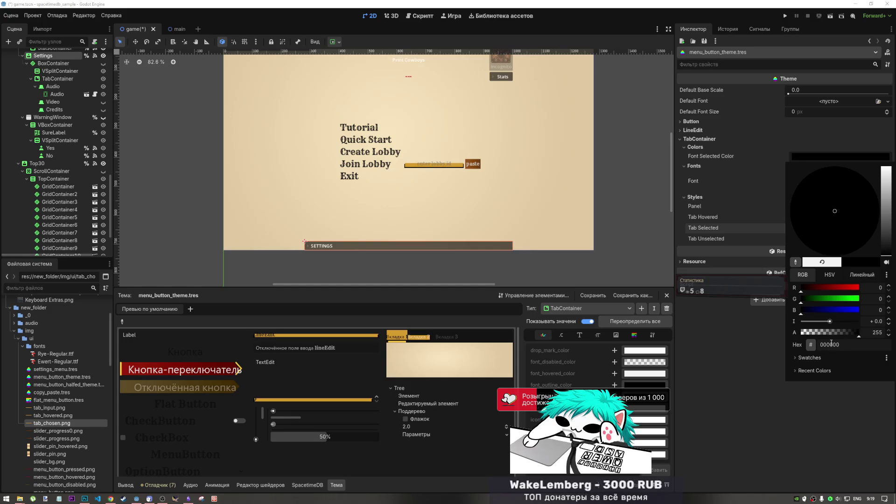
{"action": "left_click_drag", "start_coordinate": [887, 249], "coordinate": [888, 252]}
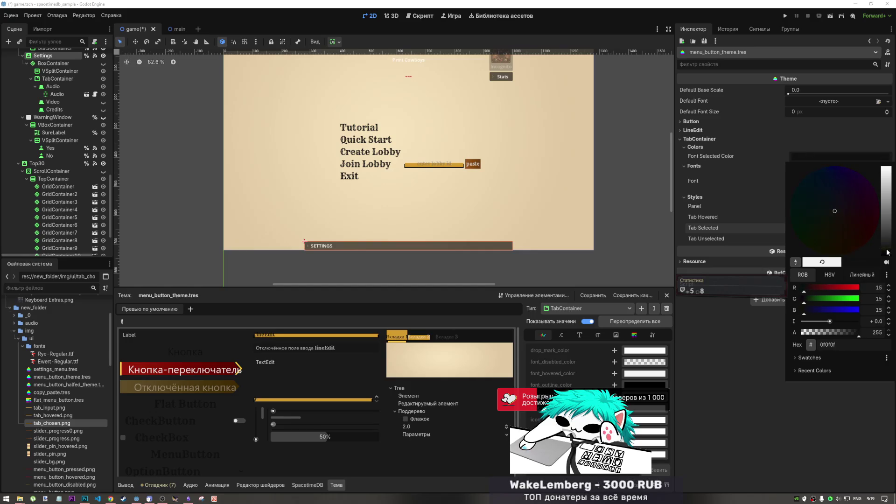
{"action": "left_click", "coordinate": [802, 433]}
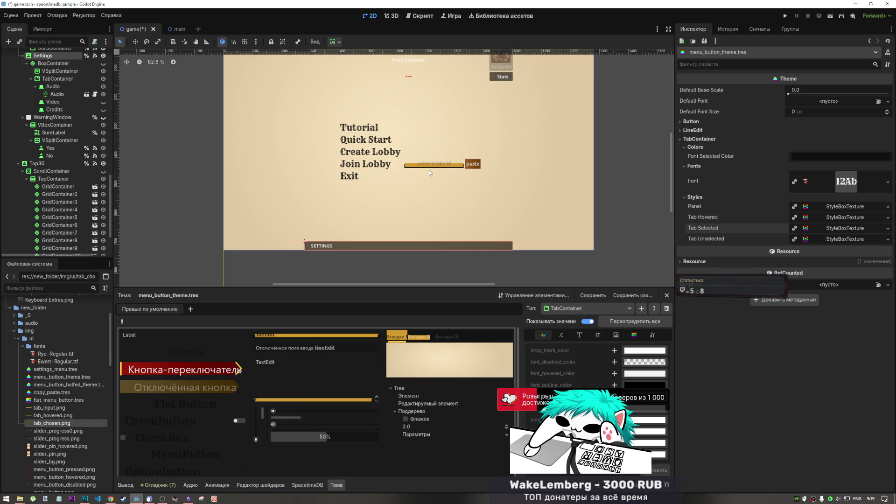
{"action": "left_click", "coordinate": [418, 336]}
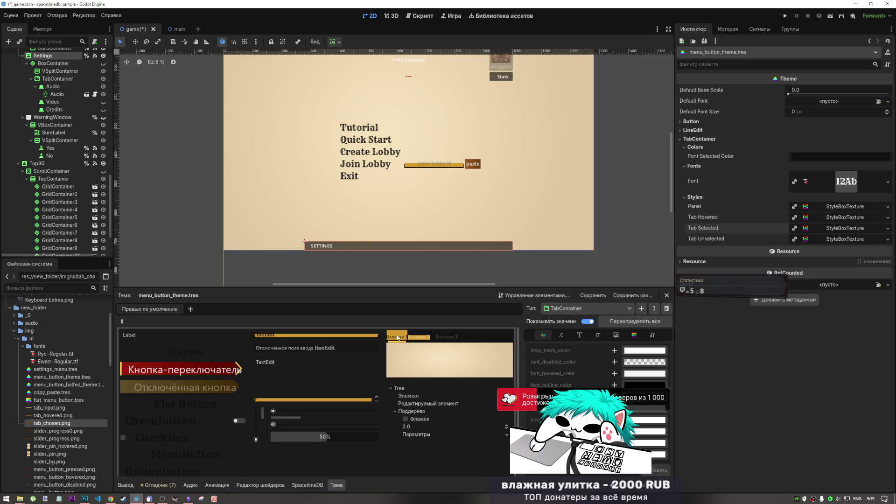
Step: After checking the preview tabs, change Font Selected Color to white ffffff and add Font Unselected Color
{"action": "left_click", "coordinate": [417, 336]}
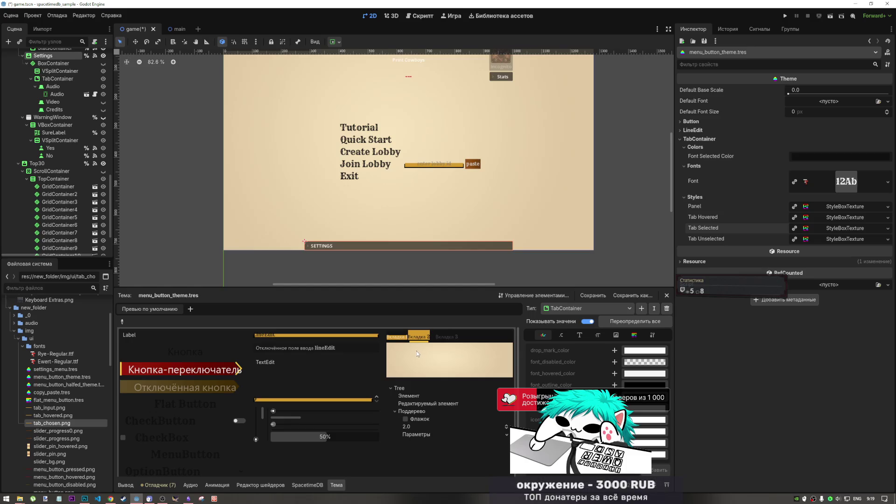
{"action": "left_click", "coordinate": [397, 337]}
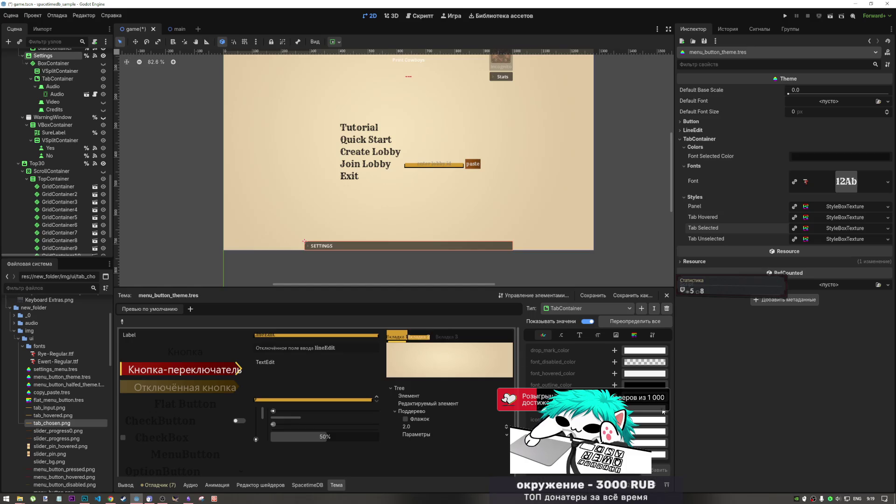
{"action": "left_click", "coordinate": [644, 397]}
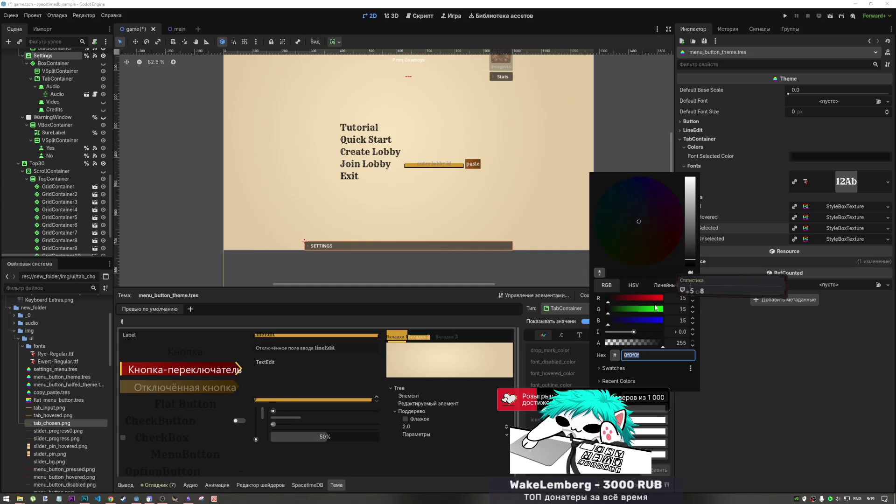
{"action": "left_click_drag", "start_coordinate": [689, 192], "coordinate": [690, 176]}
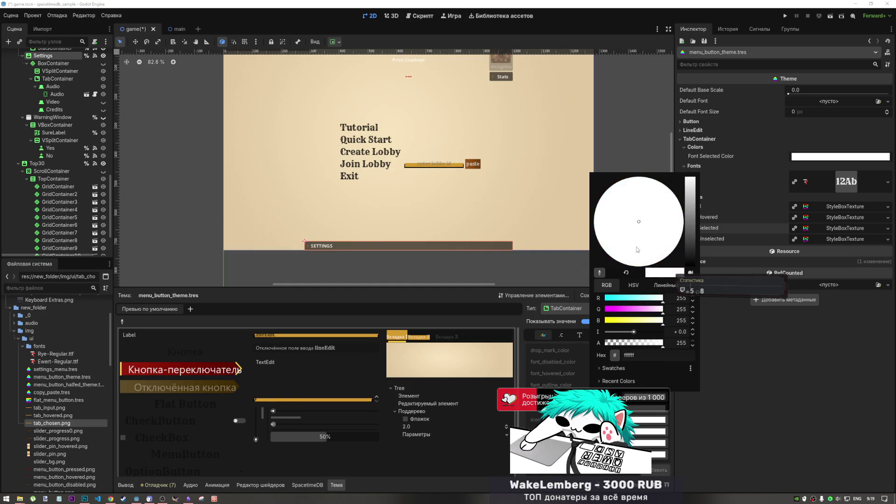
{"action": "key", "text": "Escape"}
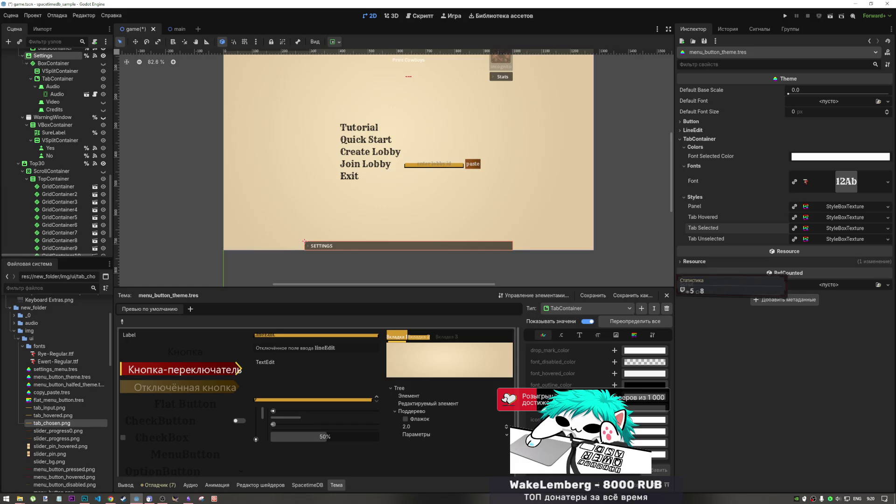
{"action": "left_click", "coordinate": [614, 408]}
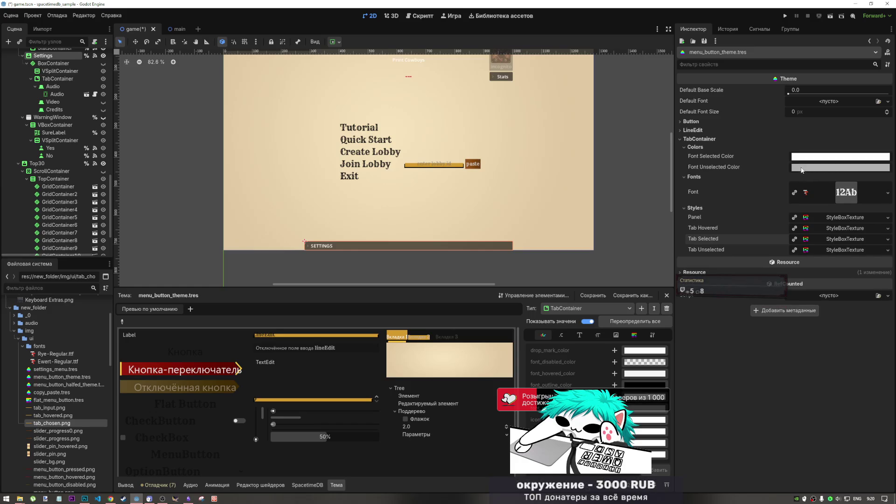
Step: Set Font Unselected Color to grey 9f9788 by sampling the lobby-id placeholder text
{"action": "scroll", "coordinate": [452, 164], "scroll_direction": "up", "scroll_amount": 3}
{"action": "scroll", "coordinate": [452, 164], "scroll_direction": "up", "scroll_amount": 3}
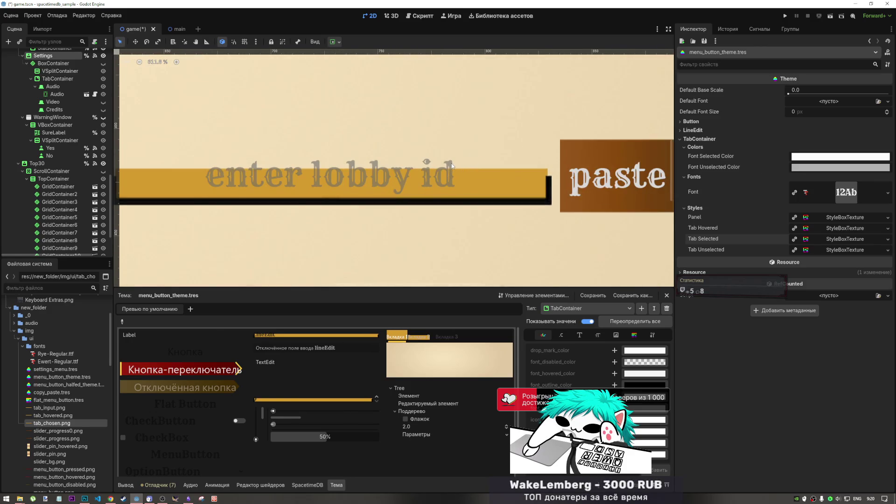
{"action": "left_click", "coordinate": [821, 167]}
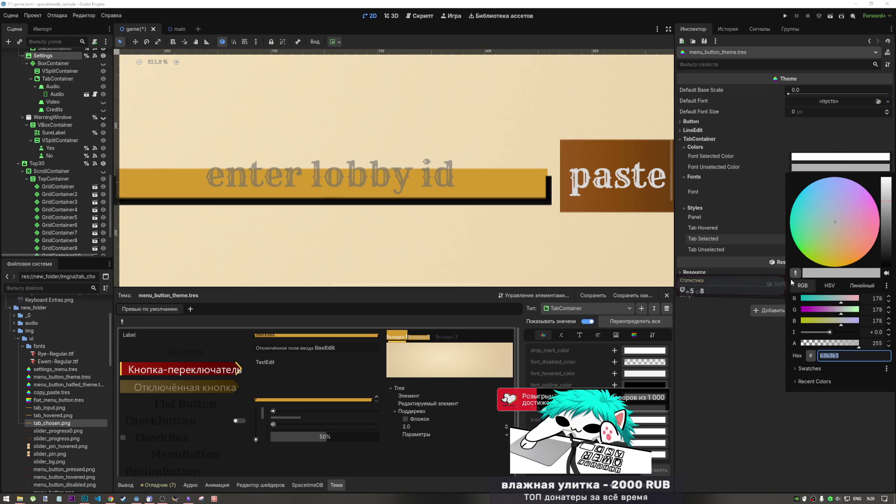
{"action": "left_click", "coordinate": [795, 273]}
{"action": "left_click", "coordinate": [452, 166]}
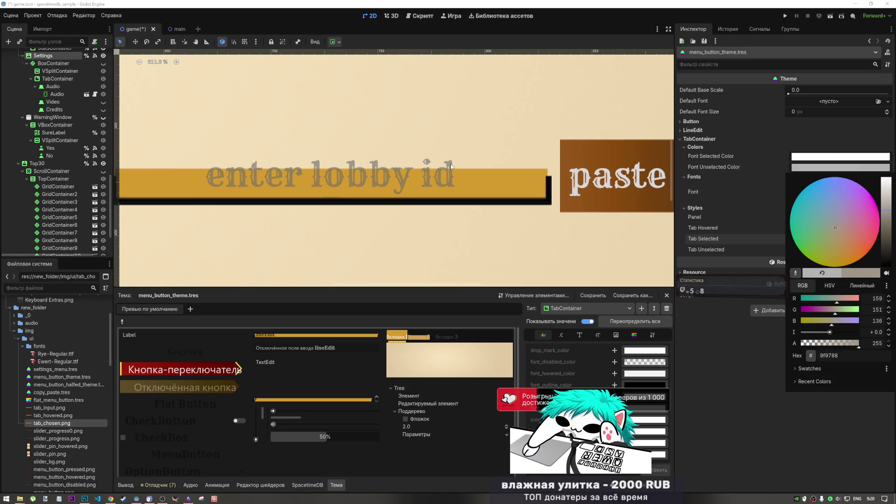
{"action": "left_click", "coordinate": [805, 169]}
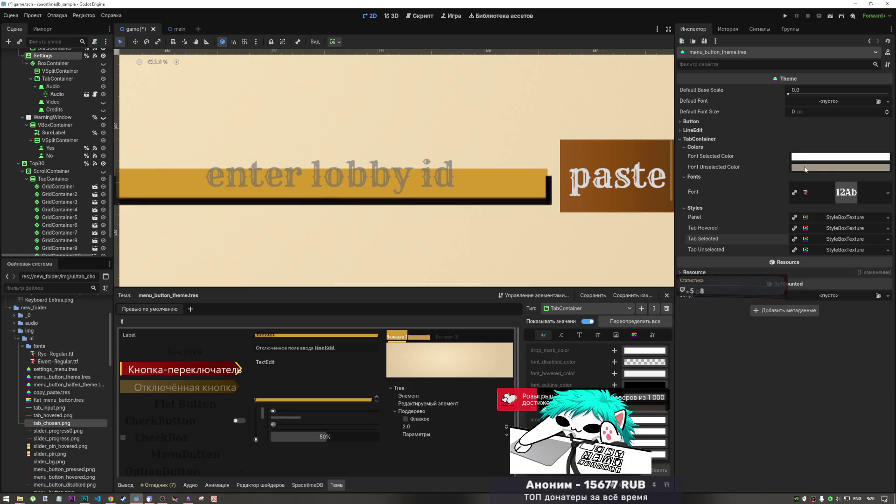
Step: Recheck the sampled unselected-tab colour in the picker, then open settings_menu.tres
{"action": "mouse_move", "coordinate": [804, 169]}
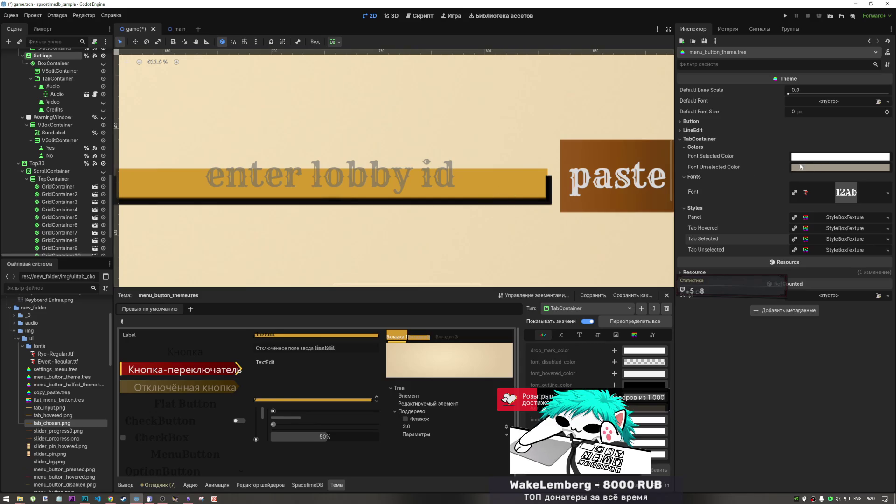
{"action": "left_click", "coordinate": [809, 166]}
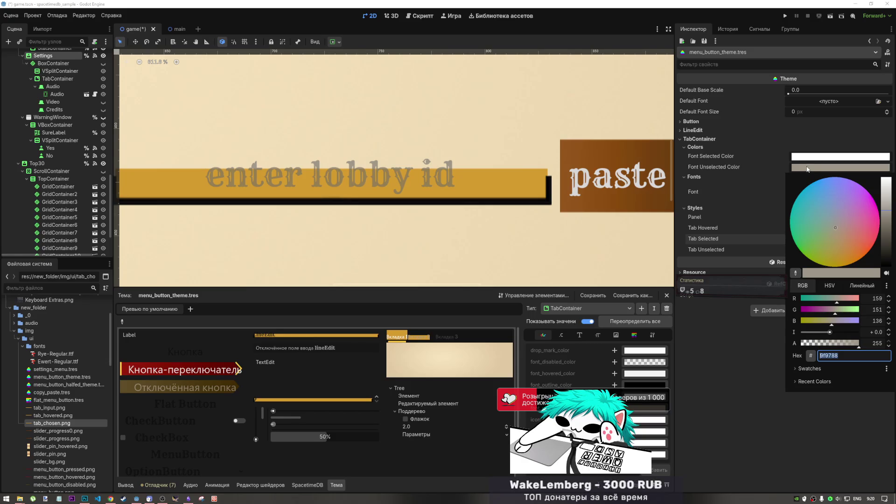
{"action": "left_click", "coordinate": [806, 170]}
{"action": "left_click", "coordinate": [806, 170]}
{"action": "left_click", "coordinate": [807, 170]}
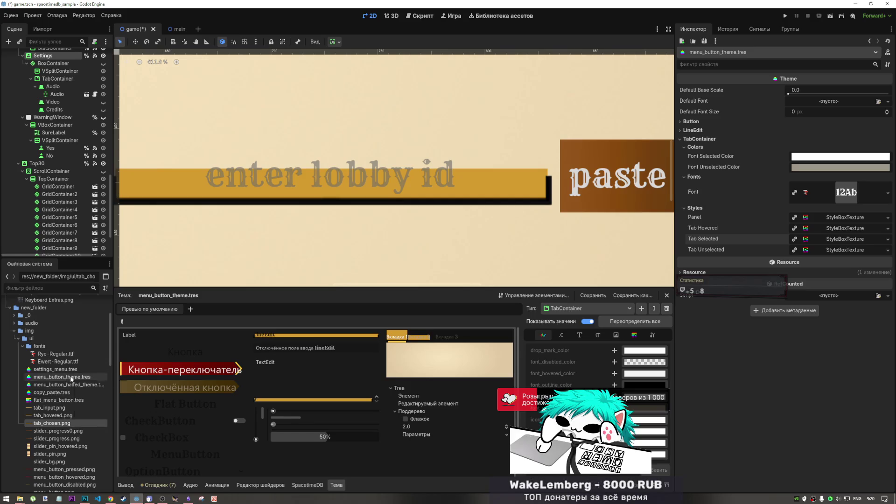
{"action": "left_click", "coordinate": [65, 369]}
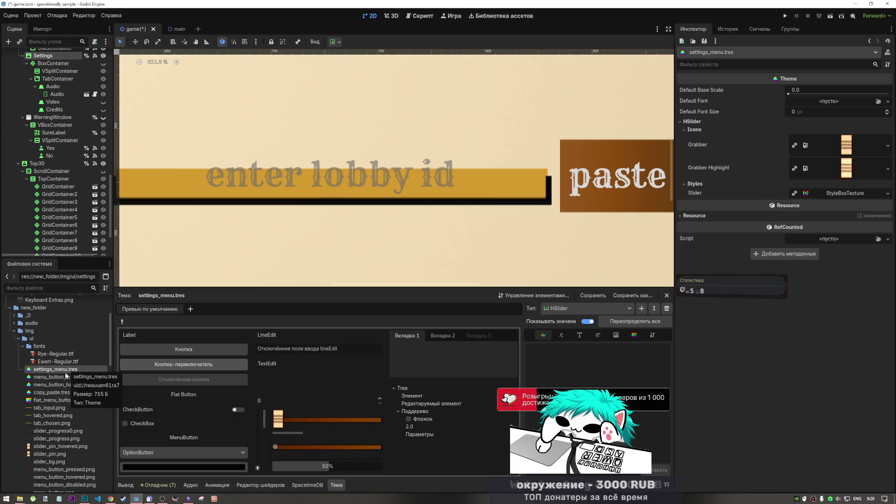
Step: Return to menu_button_theme.tres and pick the preview's LineEdit to show its theme properties
{"action": "left_click", "coordinate": [66, 376]}
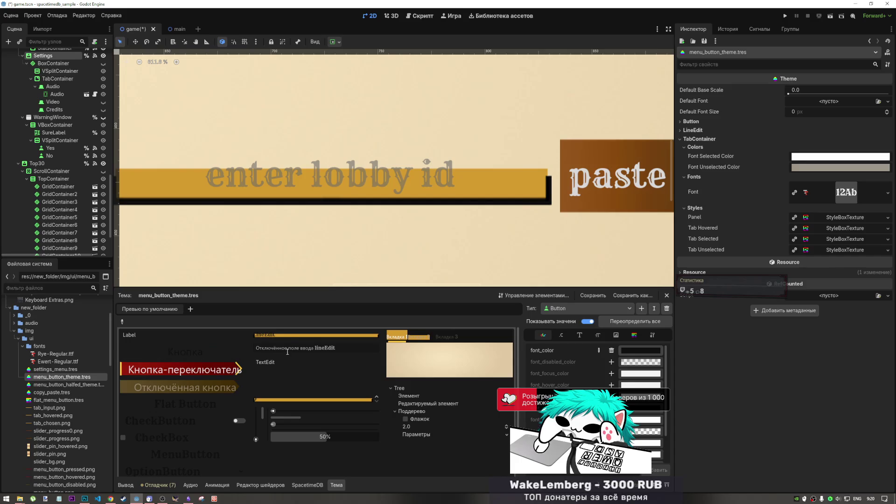
{"action": "left_click", "coordinate": [122, 321]}
{"action": "left_click", "coordinate": [265, 340]}
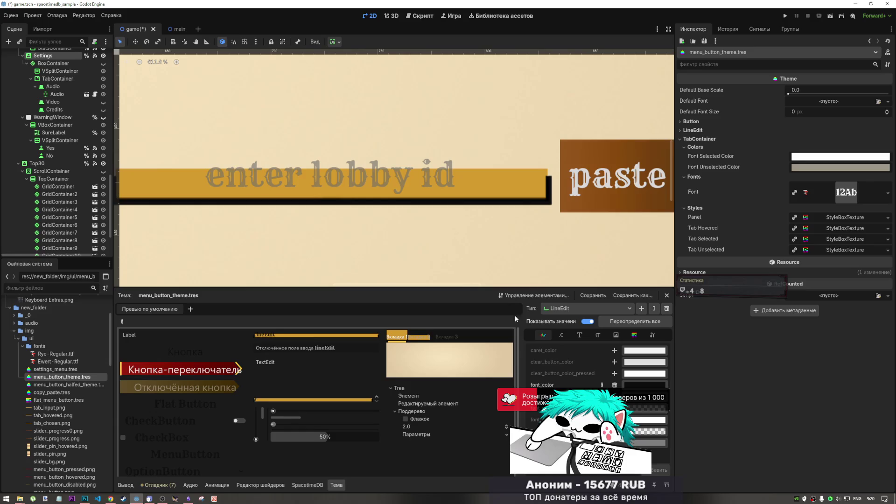
Step: Edit and confirm one of the LineEdit colour values
{"action": "scroll", "coordinate": [436, 248], "scroll_direction": "down", "scroll_amount": 7}
{"action": "scroll", "coordinate": [393, 247], "scroll_direction": "up", "scroll_amount": 2}
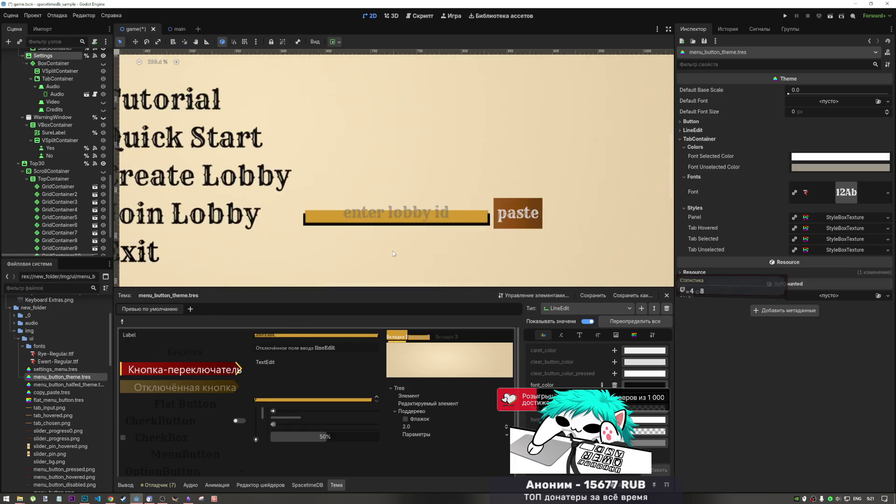
{"action": "scroll", "coordinate": [393, 250], "scroll_direction": "up", "scroll_amount": 2}
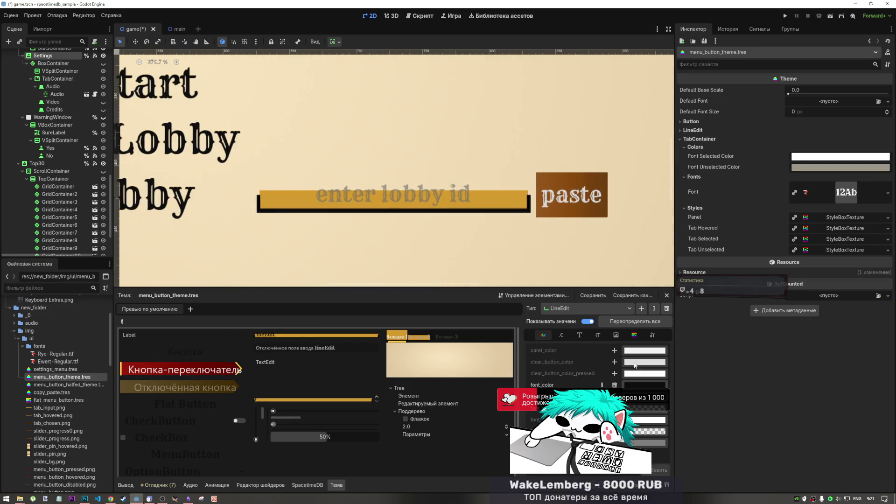
{"action": "left_click", "coordinate": [645, 410]}
{"action": "key", "text": "Return"}
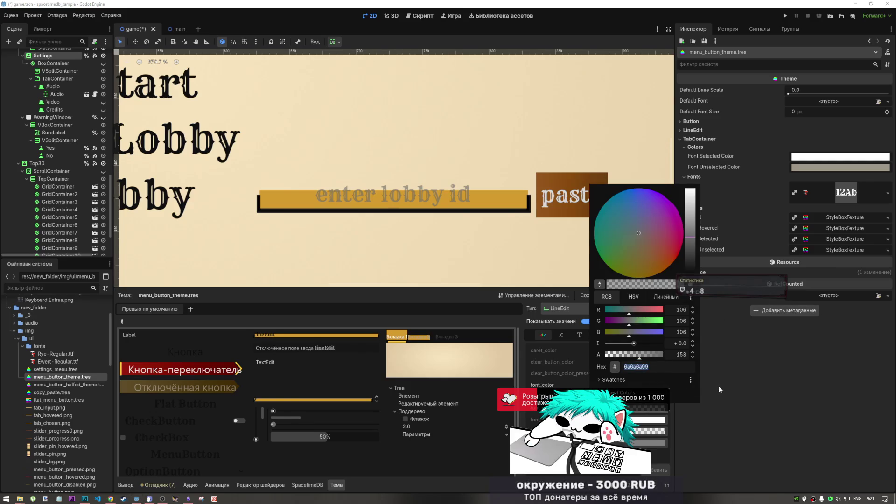
{"action": "left_click", "coordinate": [736, 385]}
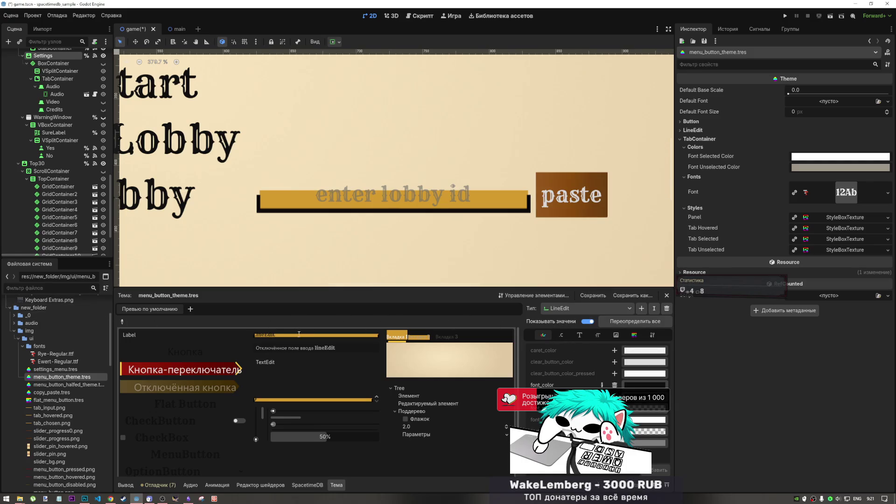
Step: Switch Type to TabContainer, set font_unselected_color to 6a6a6a99, and test the preview tabs
{"action": "left_click", "coordinate": [551, 310]}
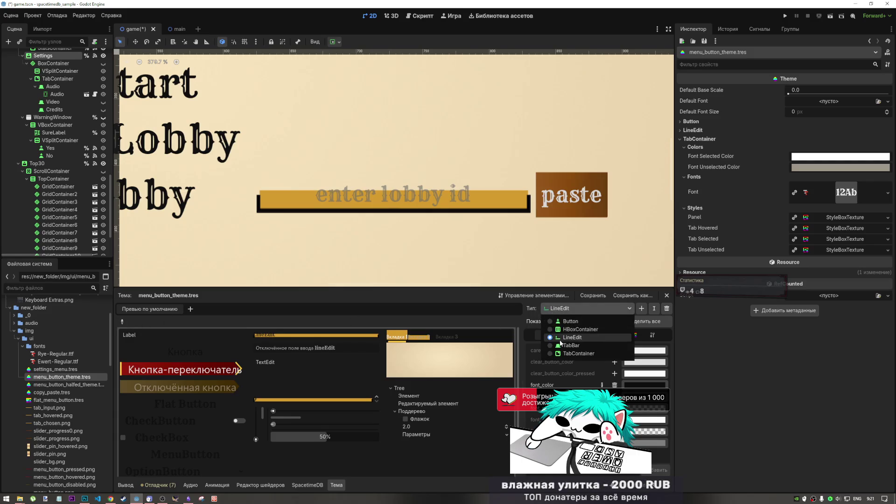
{"action": "left_click", "coordinate": [566, 354]}
{"action": "left_click", "coordinate": [641, 413]}
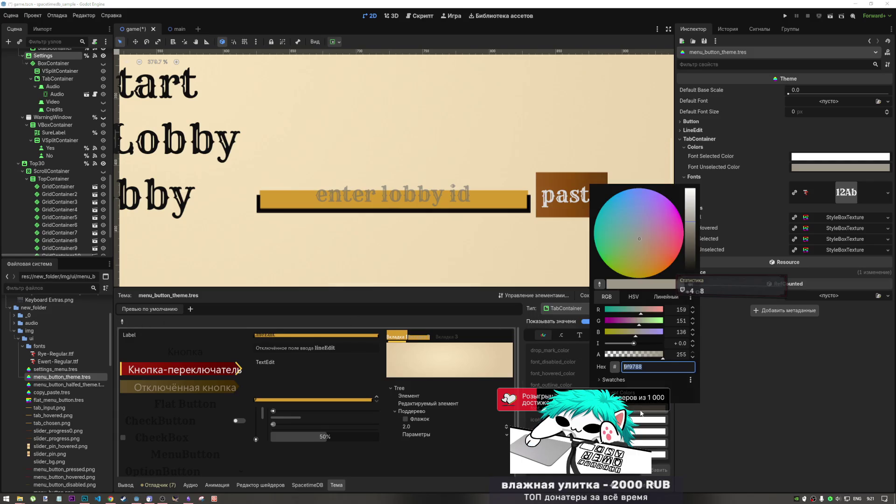
{"action": "type", "text": "6a6a6a99"}
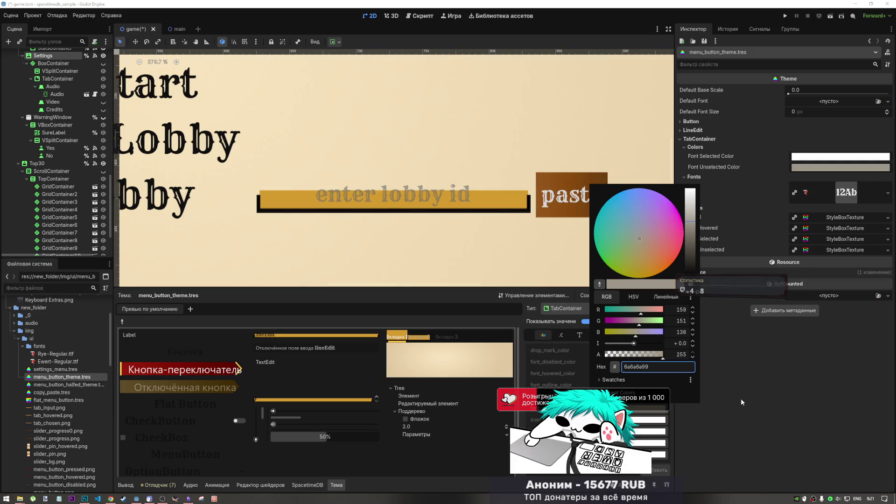
{"action": "left_click", "coordinate": [744, 405]}
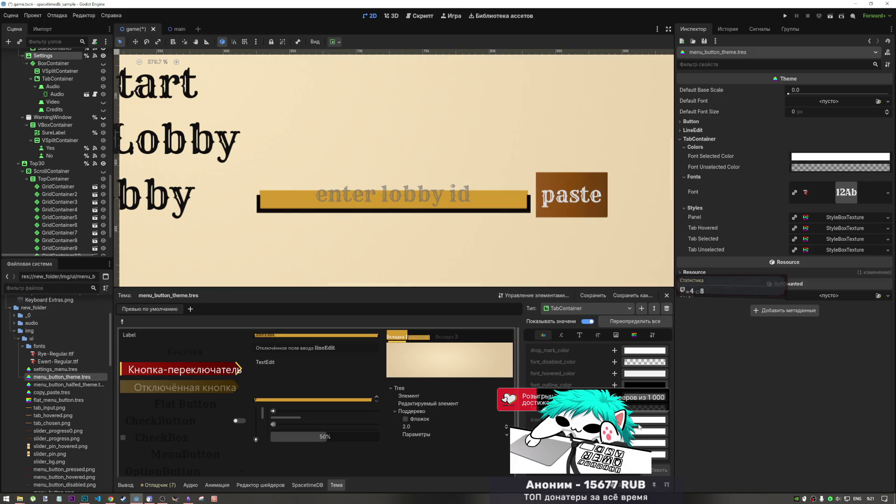
{"action": "left_click", "coordinate": [420, 336]}
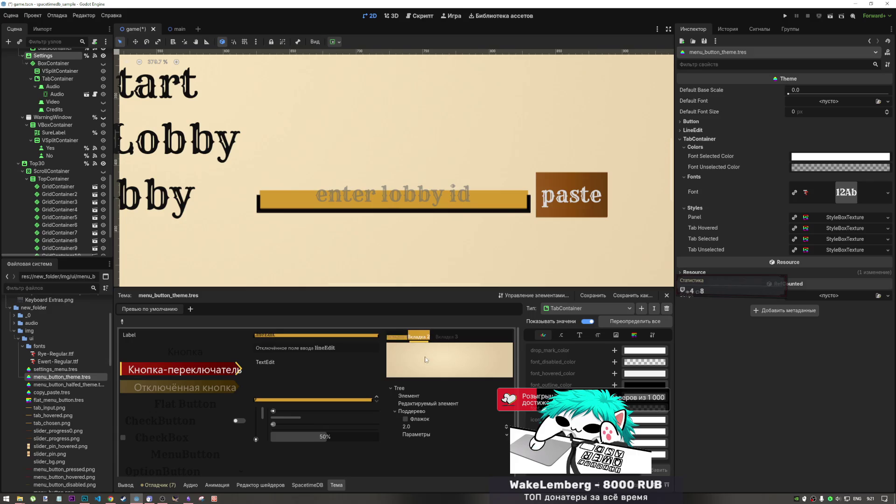
{"action": "left_click", "coordinate": [395, 337]}
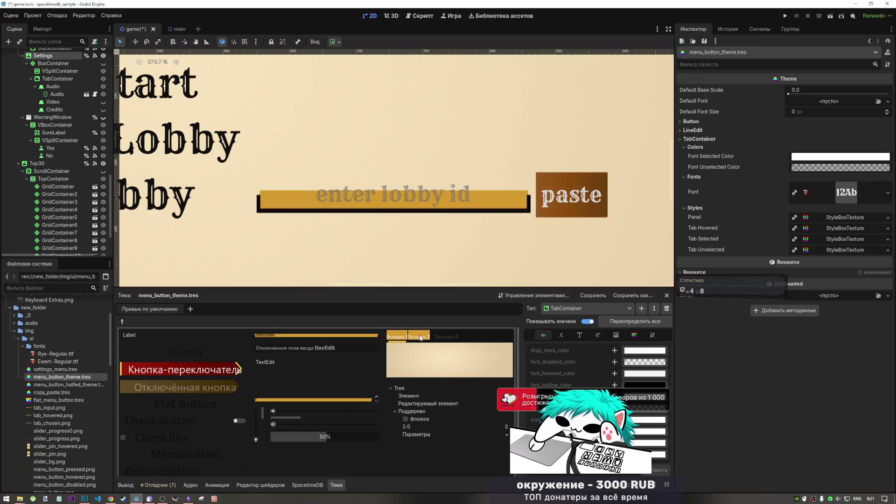
{"action": "left_click", "coordinate": [417, 336]}
{"action": "left_click", "coordinate": [401, 341]}
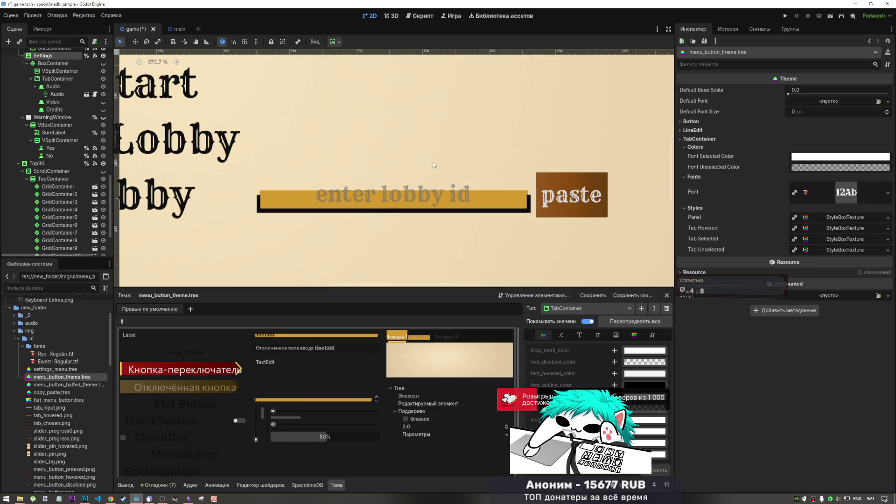
Step: Zoom out and pan down to the SETTINGS bar, then toggle the preview tabs
{"action": "scroll", "coordinate": [432, 161], "scroll_direction": "down", "scroll_amount": 8}
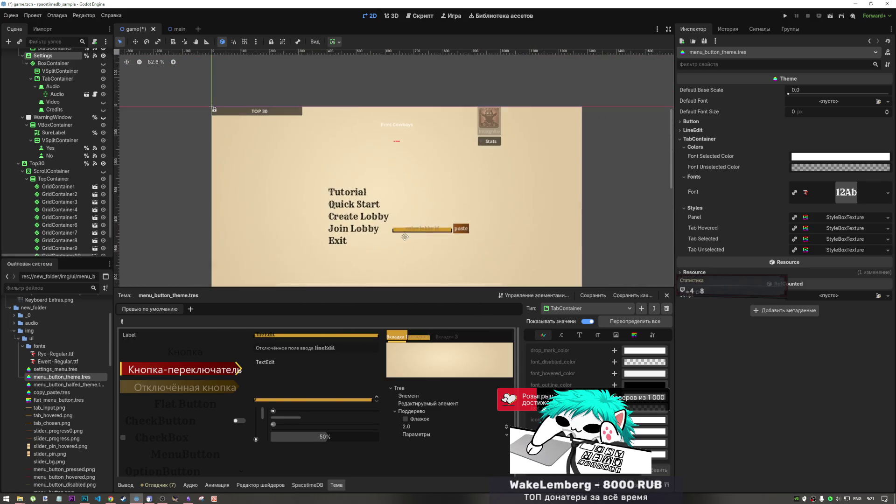
{"action": "scroll", "coordinate": [409, 218], "scroll_direction": "up", "scroll_amount": 1}
{"action": "left_click_drag", "start_coordinate": [408, 218], "coordinate": [402, 187]}
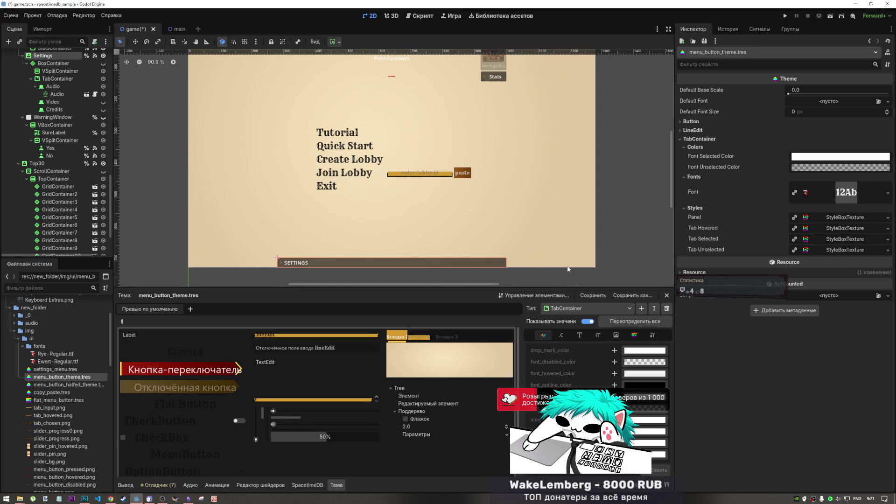
{"action": "left_click", "coordinate": [424, 338]}
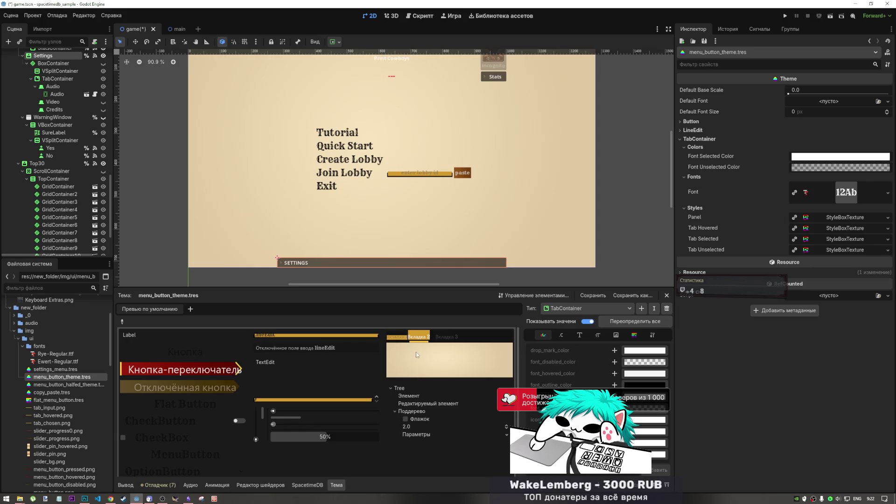
{"action": "left_click", "coordinate": [397, 338]}
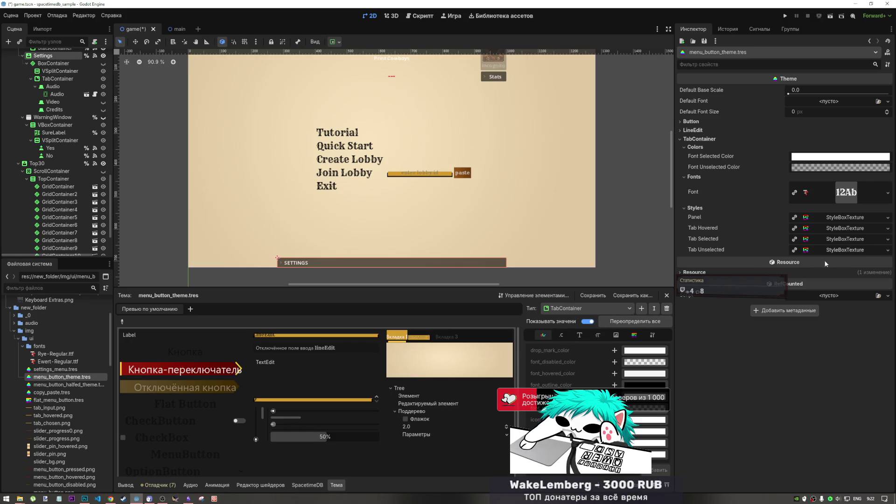
Step: Expand Tab Hovered and try tab_input.png as its texture, testing the preview tabs
{"action": "left_click", "coordinate": [826, 227]}
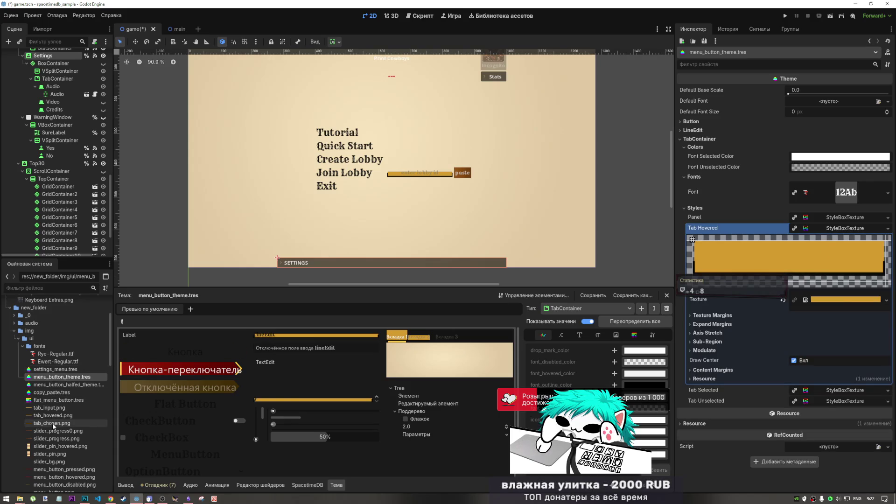
{"action": "left_click", "coordinate": [85, 409]}
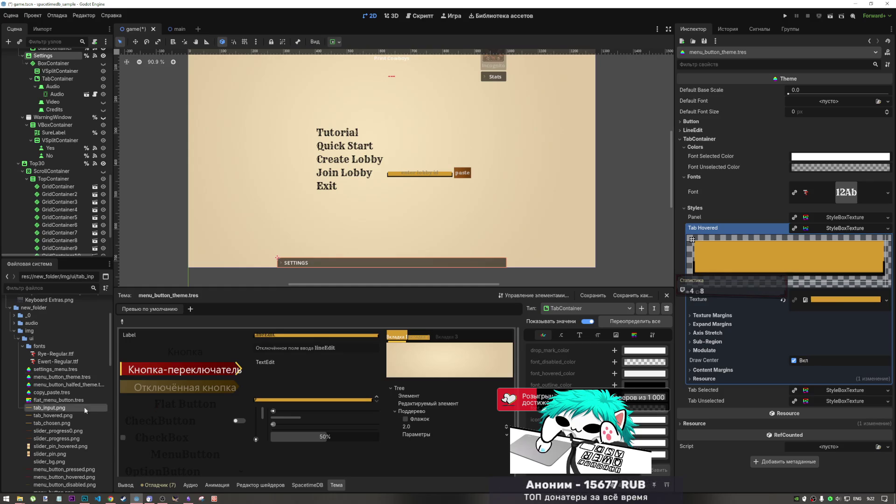
{"action": "left_click_drag", "start_coordinate": [86, 410], "coordinate": [845, 301]}
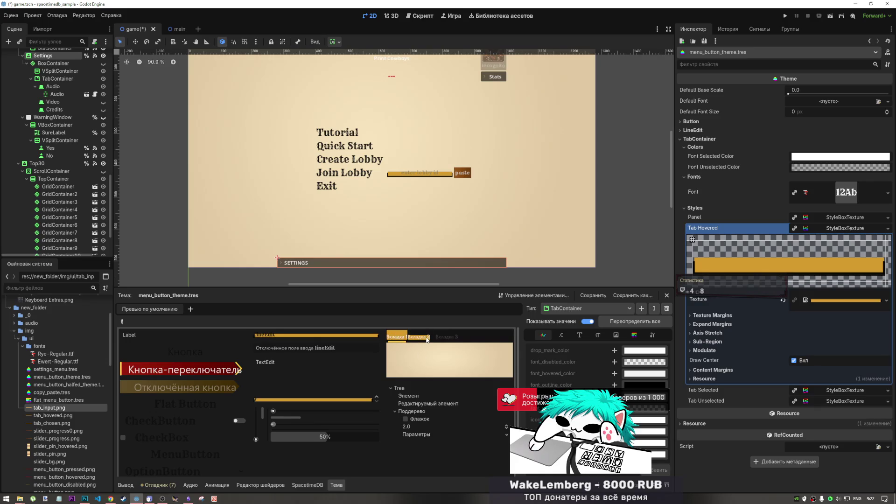
{"action": "left_click", "coordinate": [419, 337]}
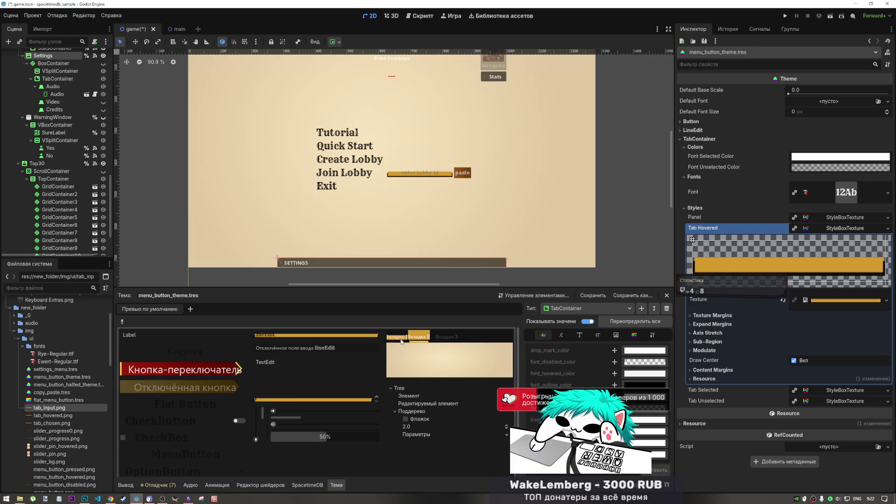
{"action": "left_click", "coordinate": [400, 339]}
{"action": "left_click", "coordinate": [420, 338]}
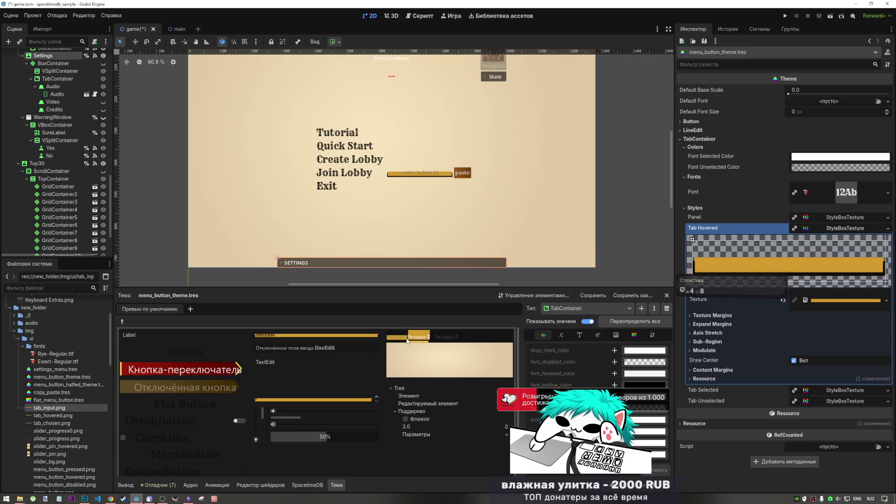
{"action": "left_click", "coordinate": [400, 337]}
{"action": "left_click", "coordinate": [420, 337]}
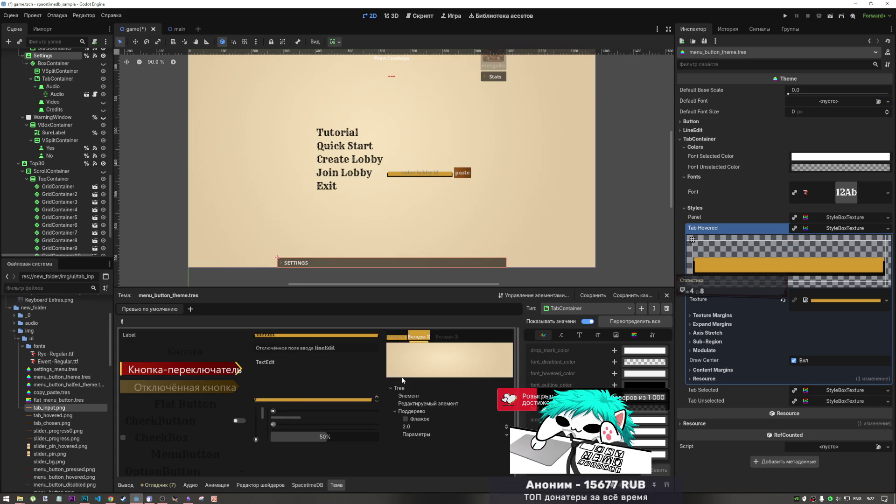
{"action": "left_click", "coordinate": [396, 338]}
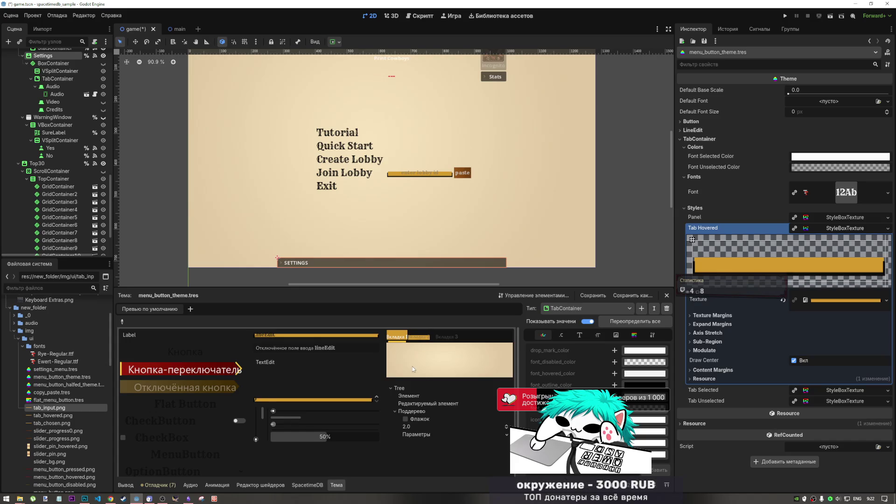
{"action": "left_click", "coordinate": [419, 338]}
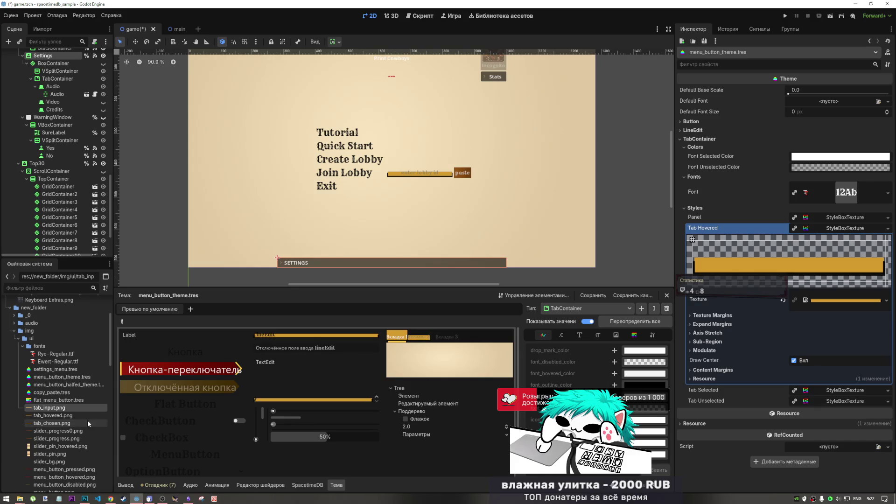
Step: Replace the hovered tab texture with tab_hovered.png and check the preview tabs
{"action": "mouse_move", "coordinate": [62, 419]}
{"action": "mouse_move", "coordinate": [62, 419]}
{"action": "left_mouse_down"}
{"action": "mouse_move", "coordinate": [842, 285]}
{"action": "mouse_move", "coordinate": [839, 302]}
{"action": "left_mouse_up"}
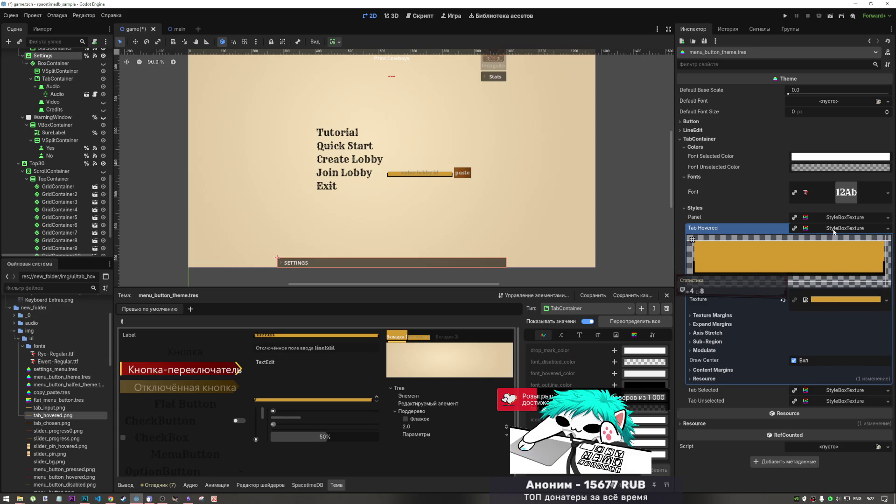
{"action": "left_click", "coordinate": [845, 228]}
{"action": "left_click", "coordinate": [425, 338]}
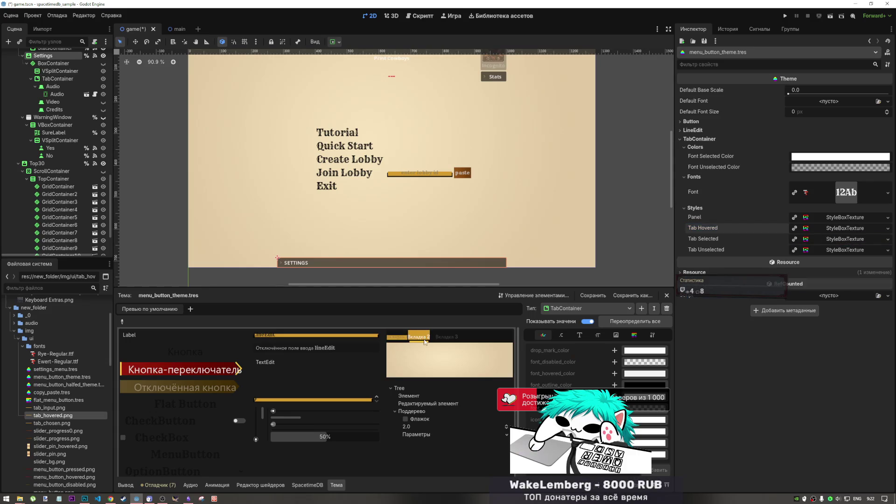
{"action": "left_click", "coordinate": [392, 336]}
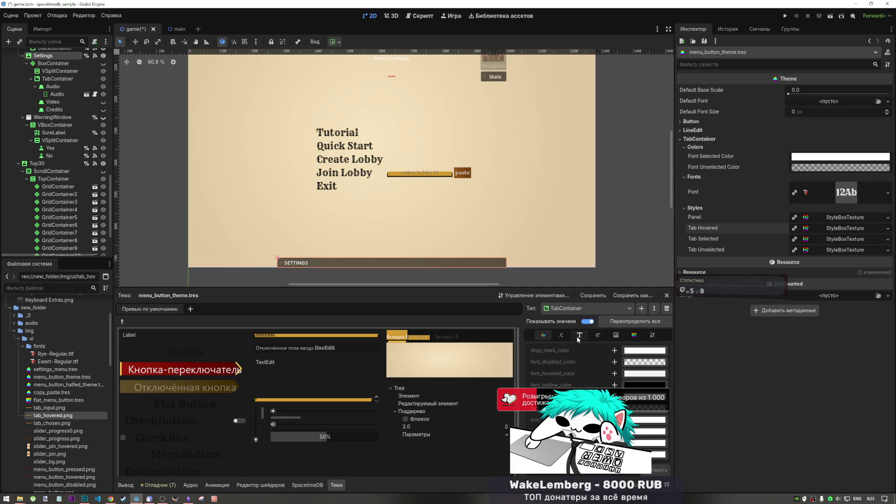
Step: Add a tabbar background style override as a new StyleBoxTexture
{"action": "left_click", "coordinate": [616, 335]}
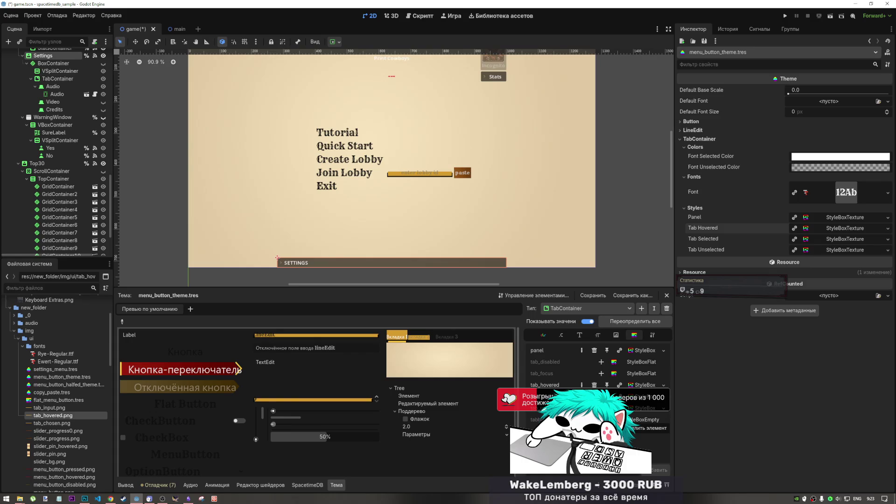
{"action": "left_click", "coordinate": [601, 420]}
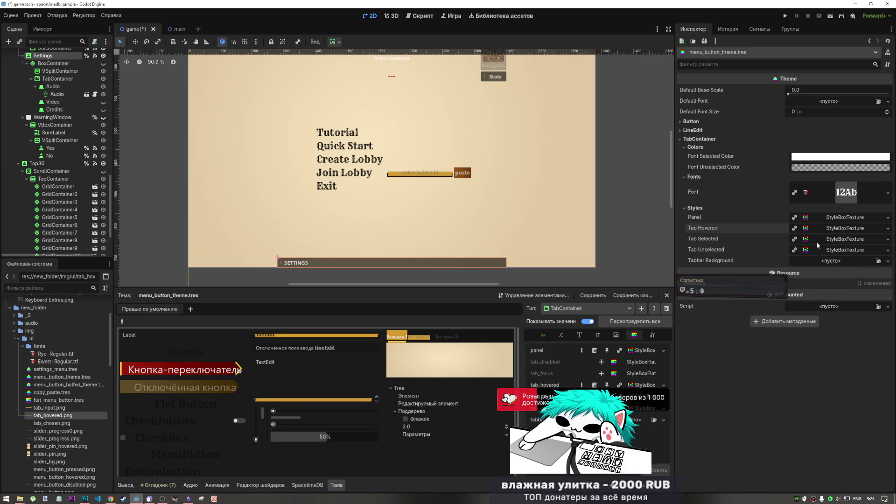
{"action": "left_click", "coordinate": [887, 260]}
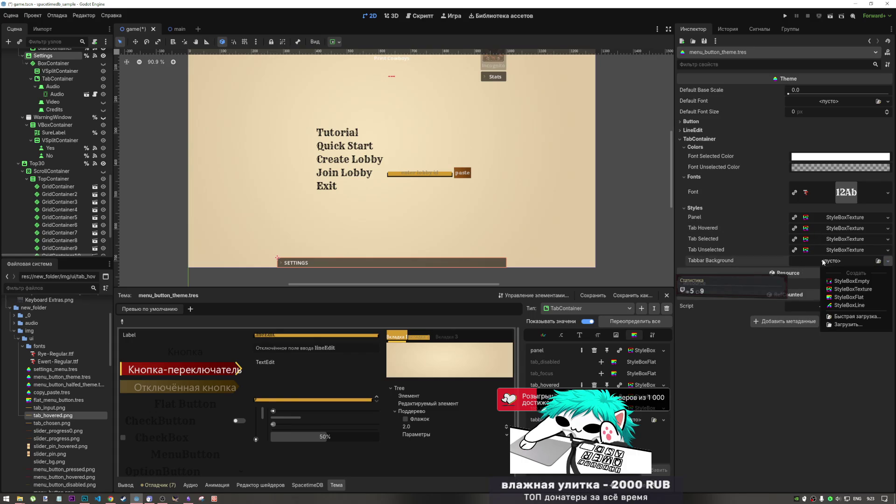
{"action": "left_click", "coordinate": [848, 290]}
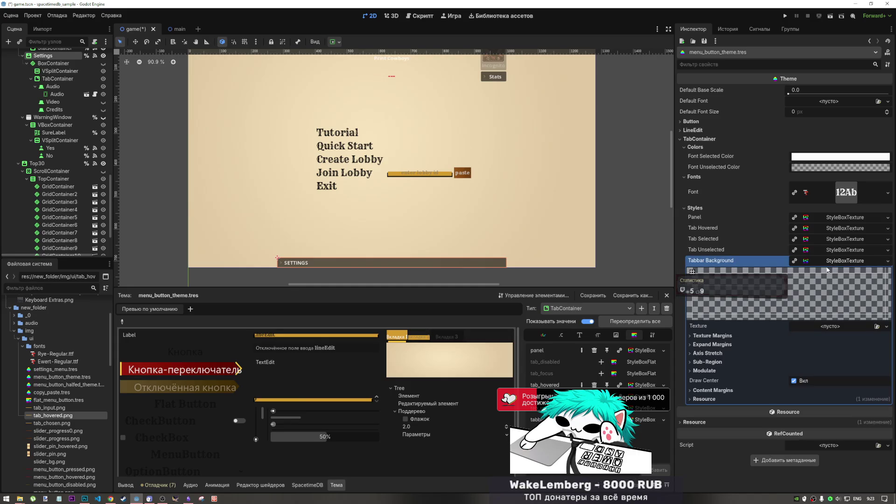
Step: Give the tabbar background a New GradientTexture1D texture, then open the panel style
{"action": "left_click", "coordinate": [824, 260]}
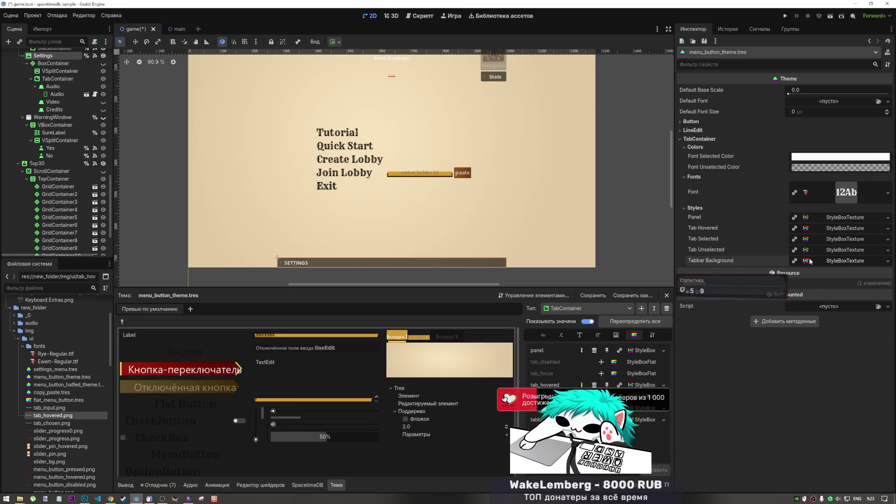
{"action": "left_click", "coordinate": [846, 260]}
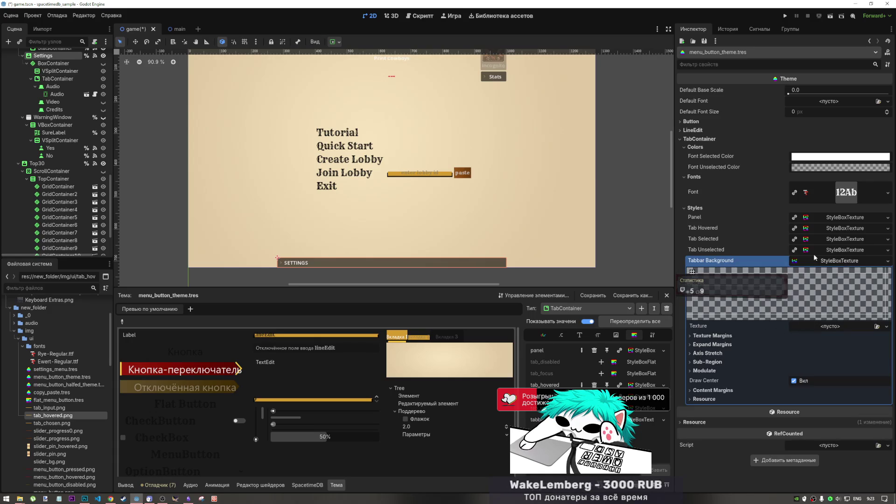
{"action": "left_click", "coordinate": [829, 330]}
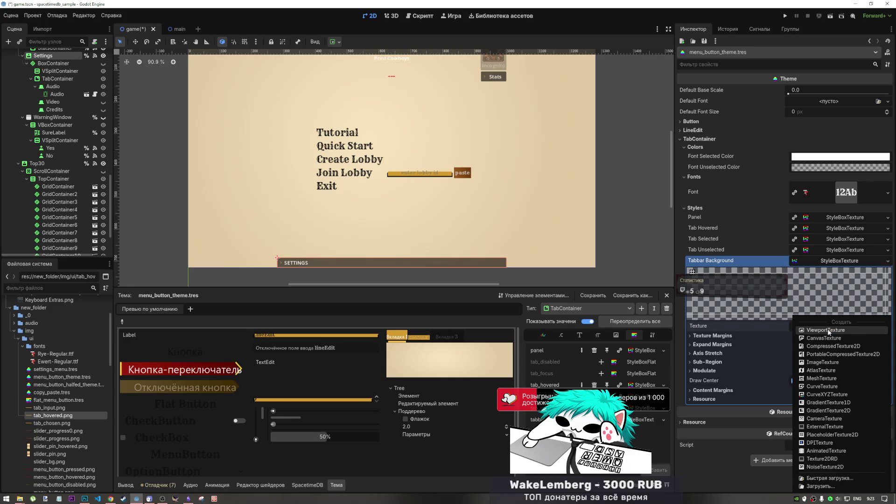
{"action": "left_click", "coordinate": [826, 403]}
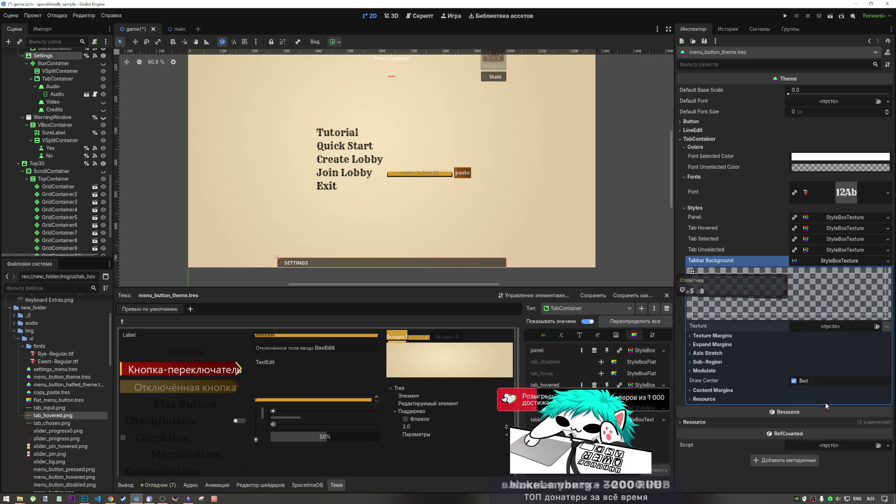
{"action": "left_click", "coordinate": [810, 264]}
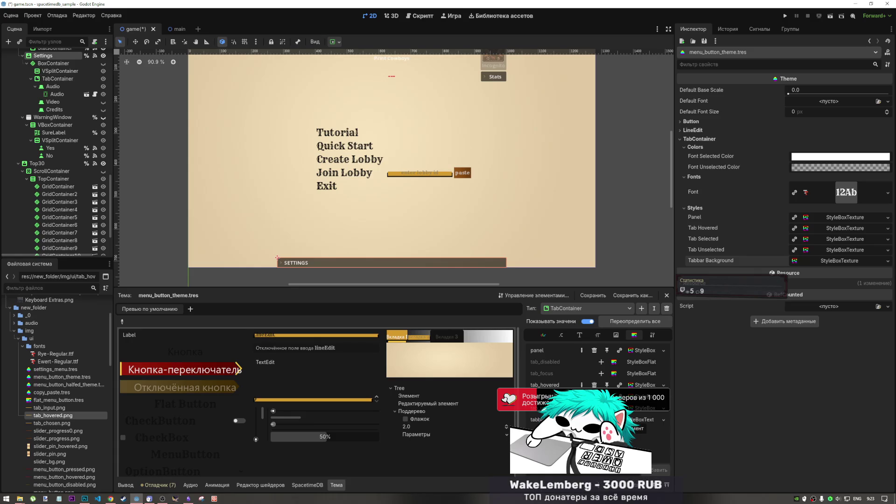
{"action": "left_click", "coordinate": [643, 350]}
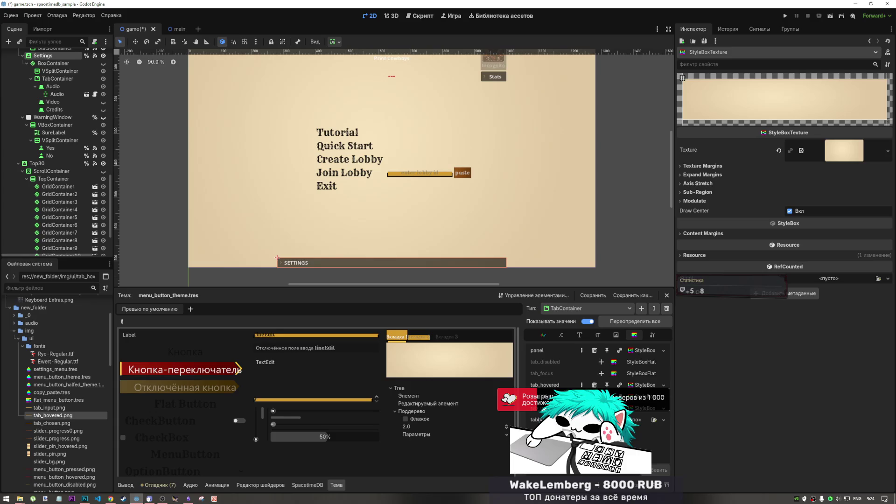
Step: Override tabbar background with a StyleBoxTexture using GradientTexture2D, then switch Type to TabBar
{"action": "left_click", "coordinate": [663, 419]}
{"action": "left_click", "coordinate": [644, 448]}
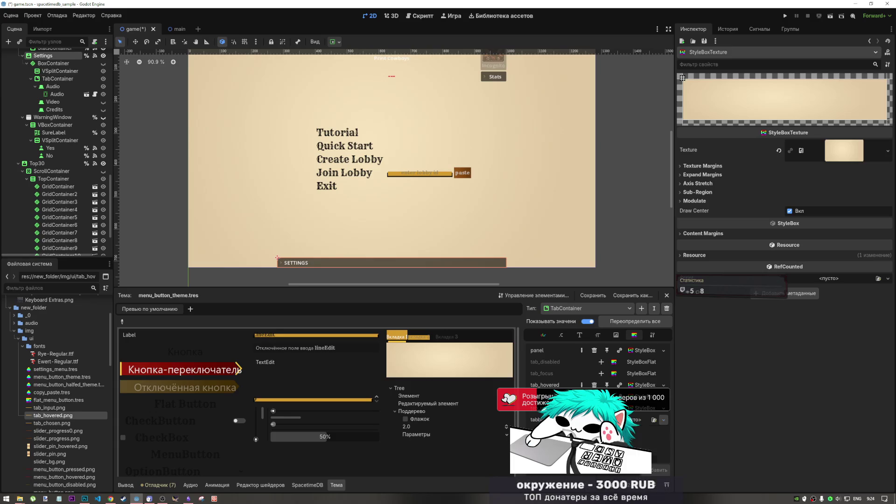
{"action": "left_click", "coordinate": [645, 420]}
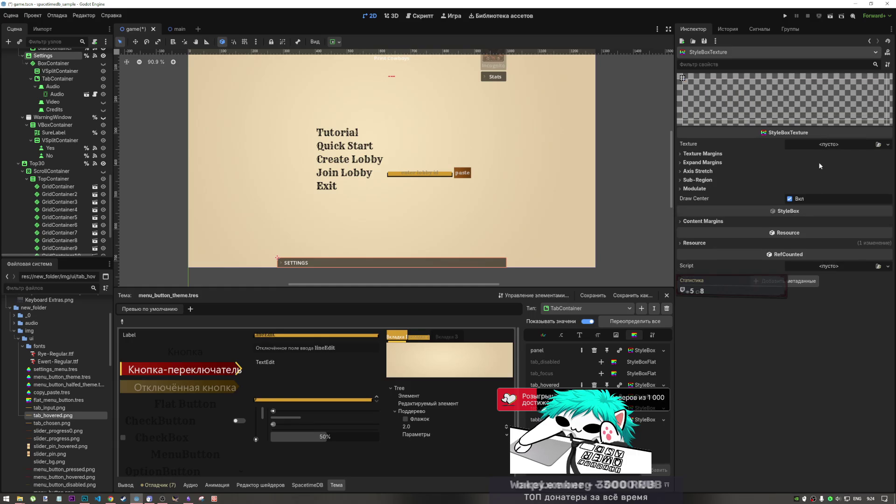
{"action": "left_click", "coordinate": [820, 147]}
{"action": "left_click", "coordinate": [816, 245]}
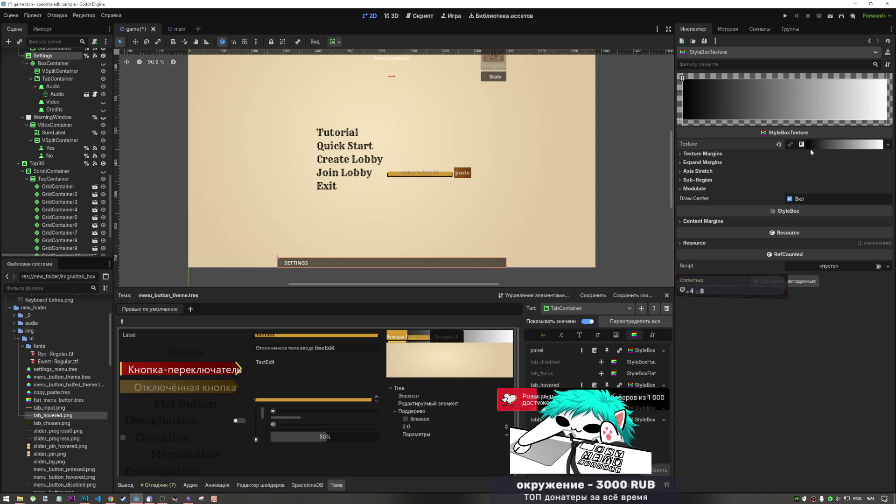
{"action": "left_click", "coordinate": [603, 309]}
{"action": "left_click", "coordinate": [572, 346]}
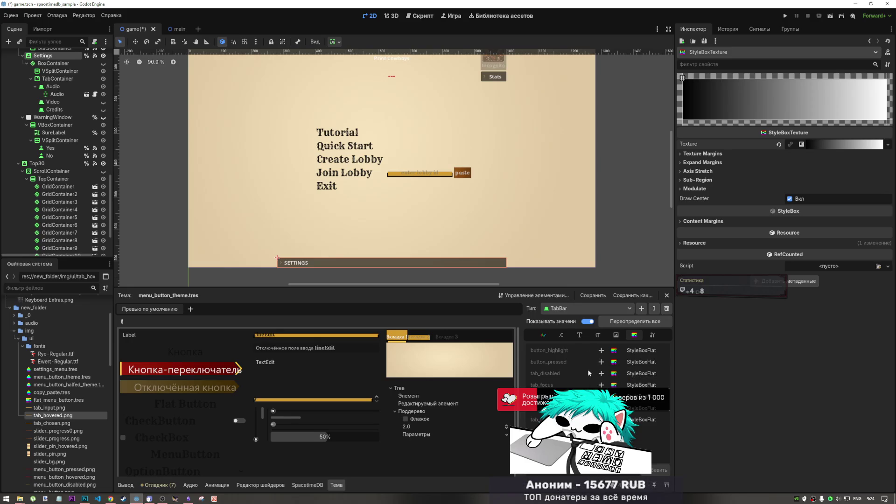
Step: Try a button_highlight StyleBoxTexture with a gradient texture, then remove that override
{"action": "left_click", "coordinate": [600, 350]}
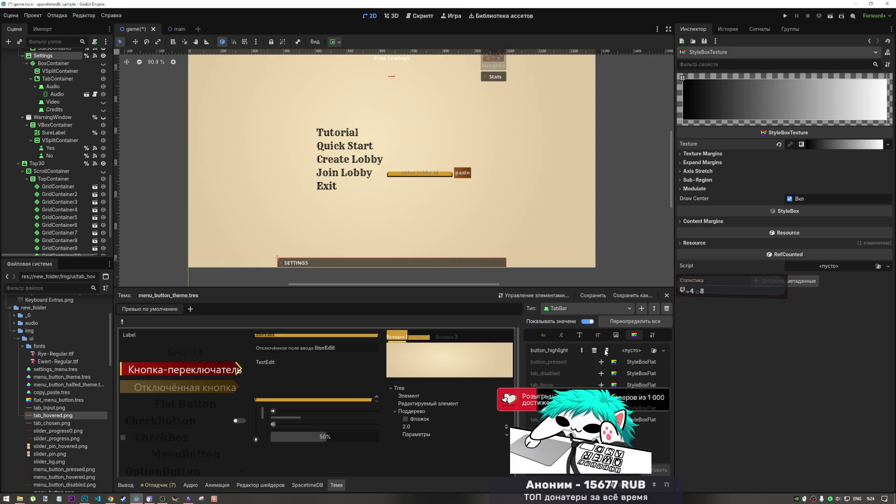
{"action": "left_click", "coordinate": [663, 350]}
{"action": "left_click", "coordinate": [630, 379]}
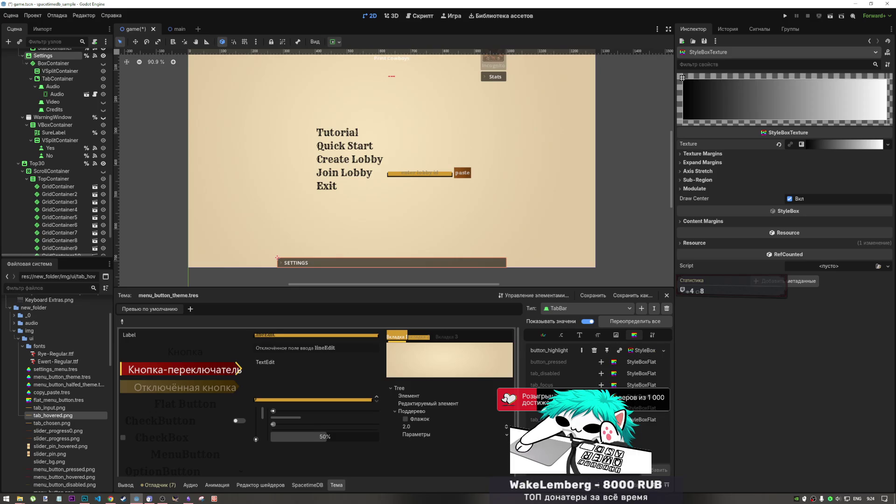
{"action": "left_click", "coordinate": [644, 350]}
{"action": "left_click", "coordinate": [840, 144]}
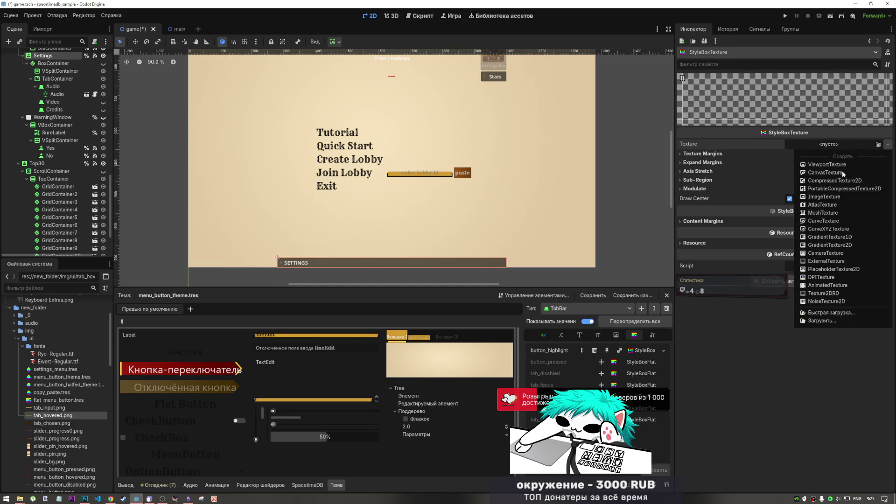
{"action": "left_click", "coordinate": [824, 237]}
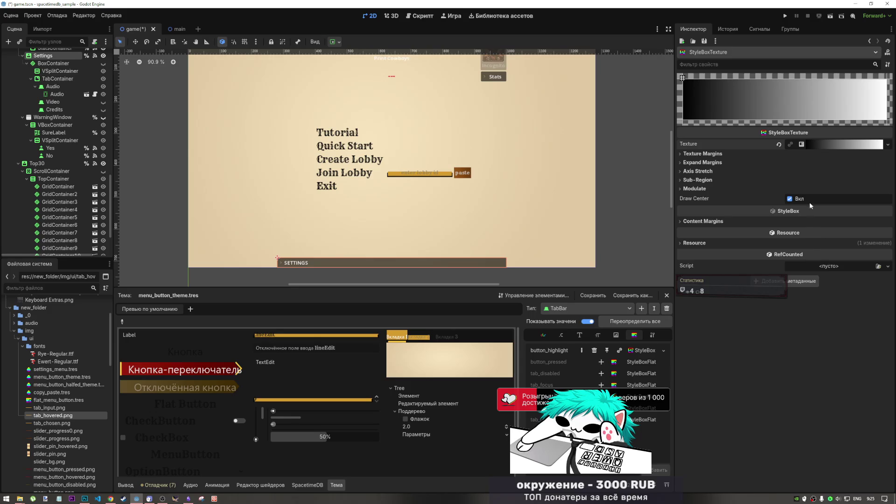
{"action": "left_click", "coordinate": [827, 144]}
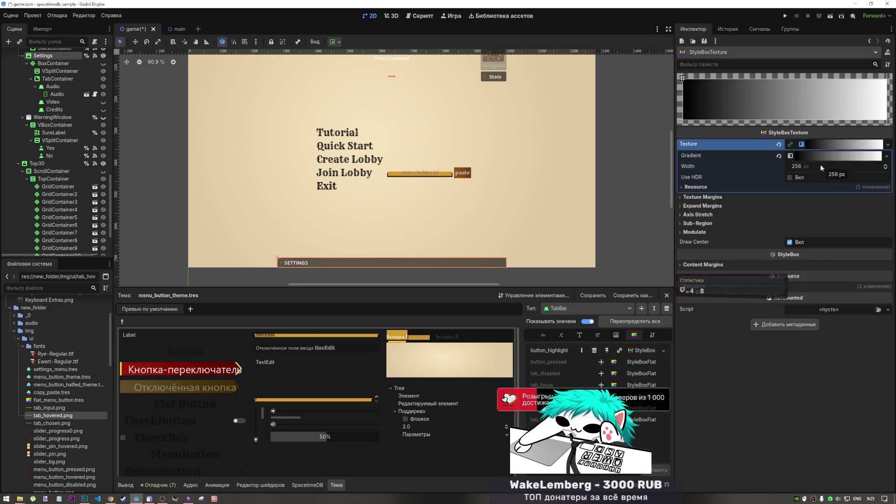
{"action": "left_click", "coordinate": [822, 141]}
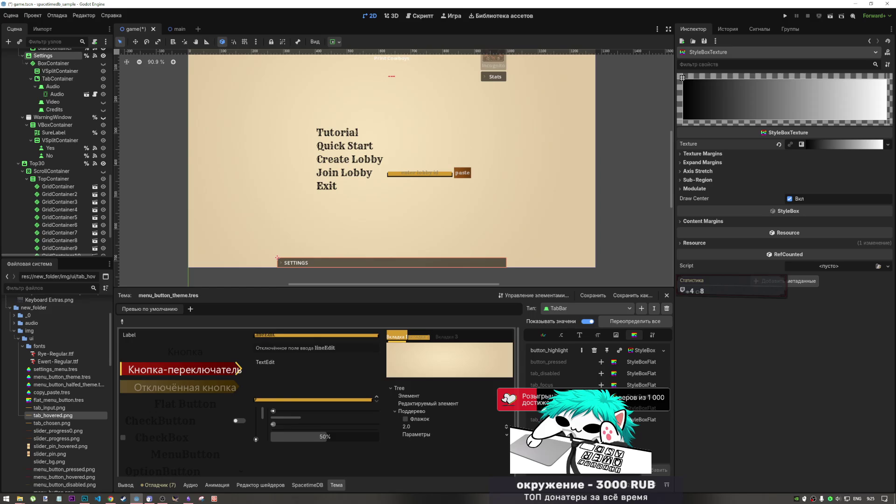
{"action": "left_click", "coordinate": [594, 351]}
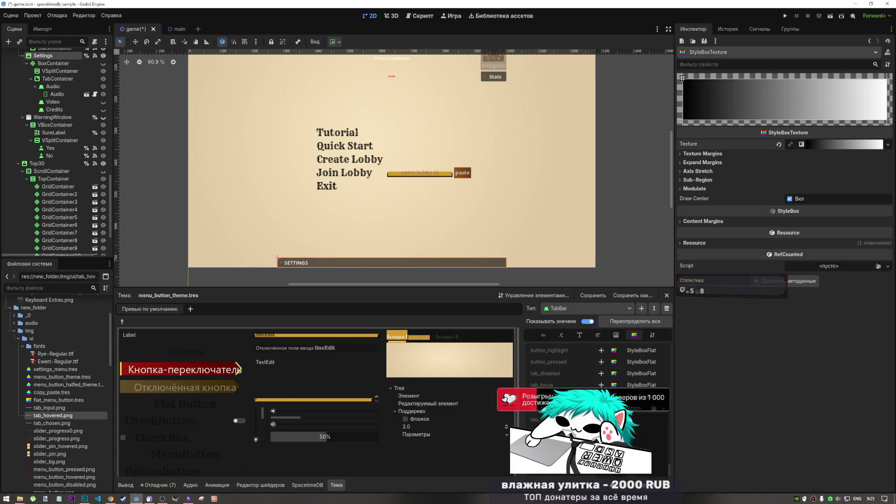
Step: Add an override for a lower TabBar style and give it a gradient texture again
{"action": "left_click", "coordinate": [601, 408]}
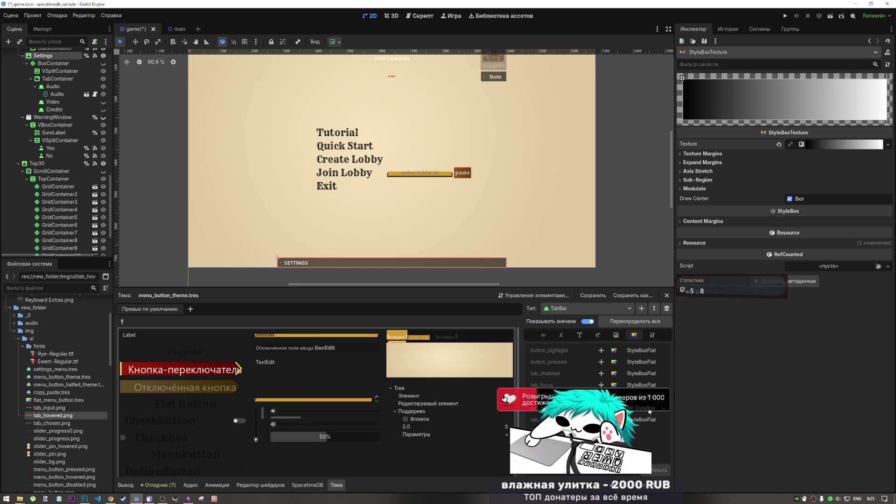
{"action": "left_click", "coordinate": [779, 144]}
{"action": "left_click", "coordinate": [832, 148]}
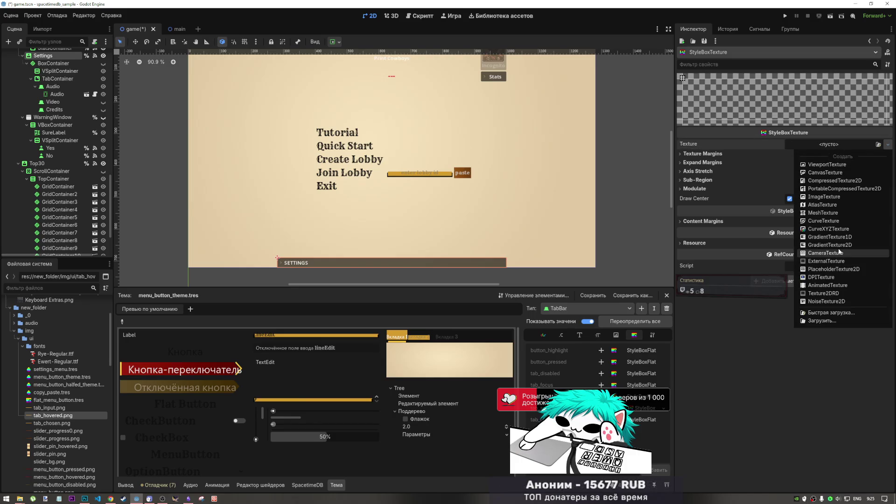
{"action": "left_click", "coordinate": [836, 236]}
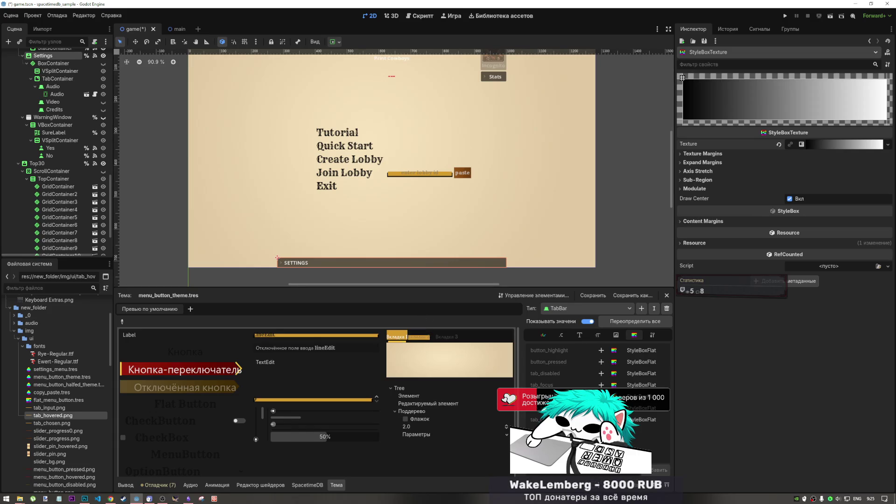
Step: Turn a white TabBar colour magenta by zeroing green, then open the new StyleBoxFlat
{"action": "left_click", "coordinate": [615, 336]}
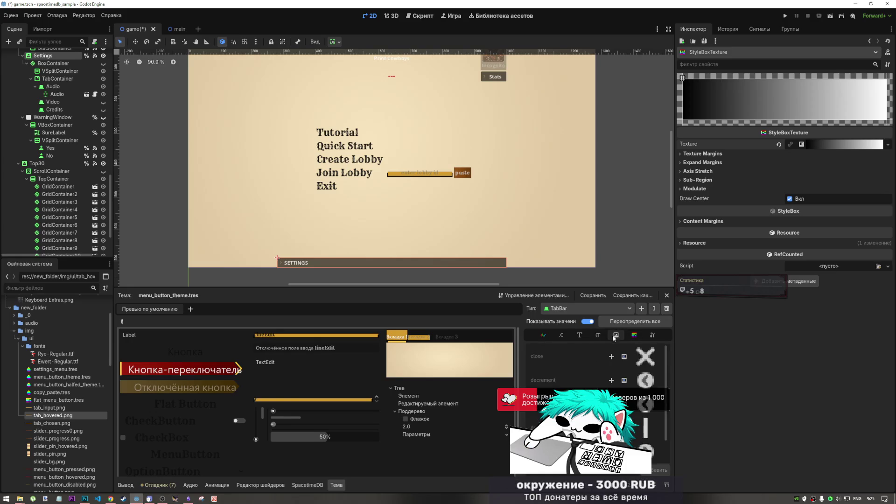
{"action": "left_click", "coordinate": [590, 335]}
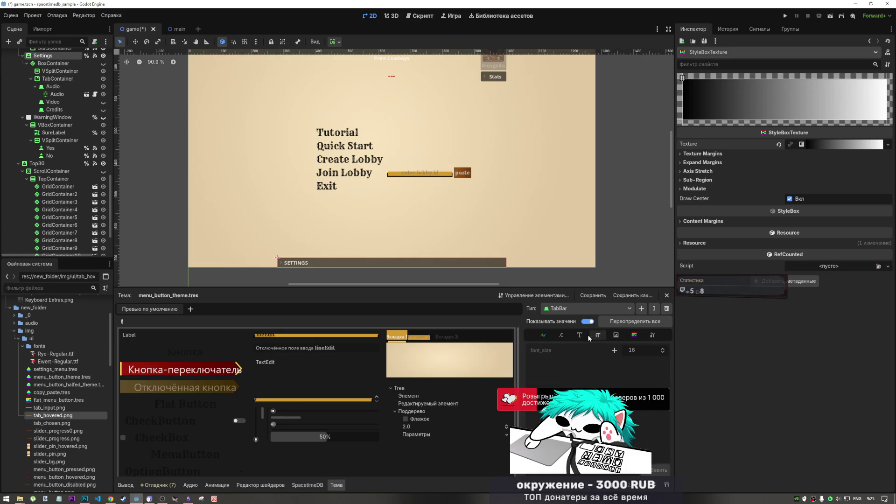
{"action": "left_click", "coordinate": [580, 335]}
{"action": "left_click", "coordinate": [544, 336]}
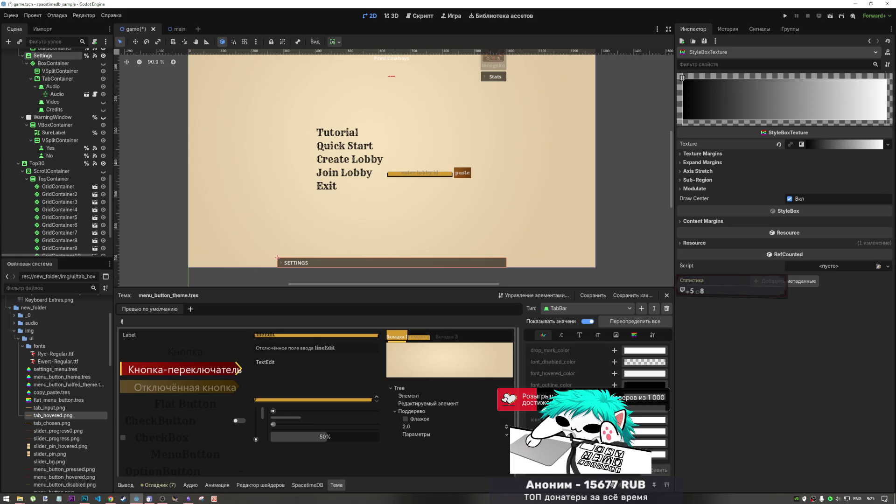
{"action": "left_click", "coordinate": [648, 431]}
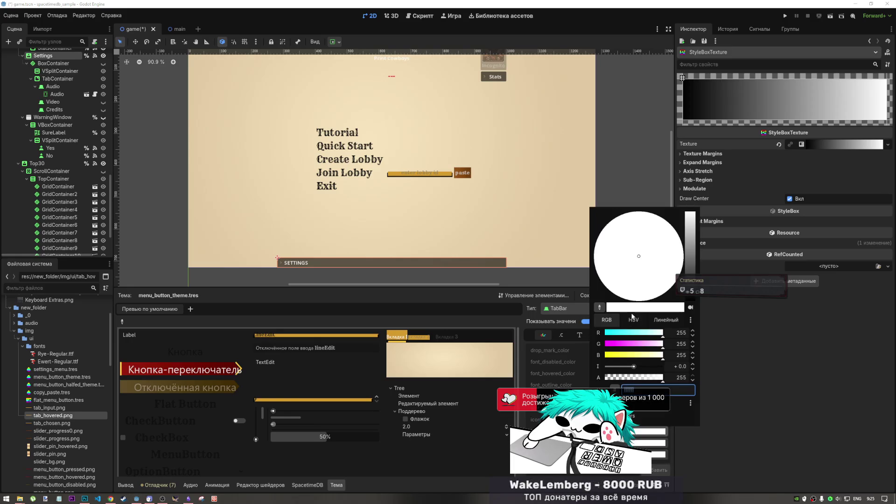
{"action": "left_click_drag", "start_coordinate": [625, 345], "coordinate": [590, 348]}
{"action": "key", "text": "Escape"}
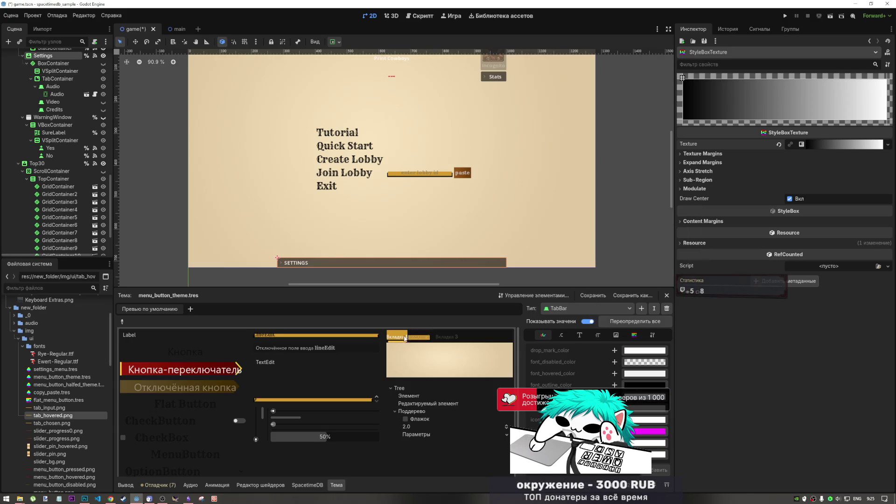
{"action": "left_click", "coordinate": [633, 335]}
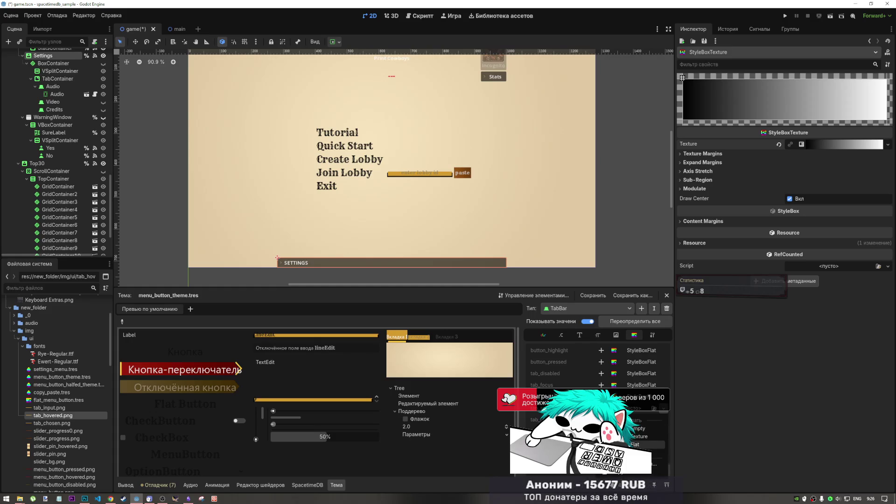
{"action": "left_click", "coordinate": [642, 419]}
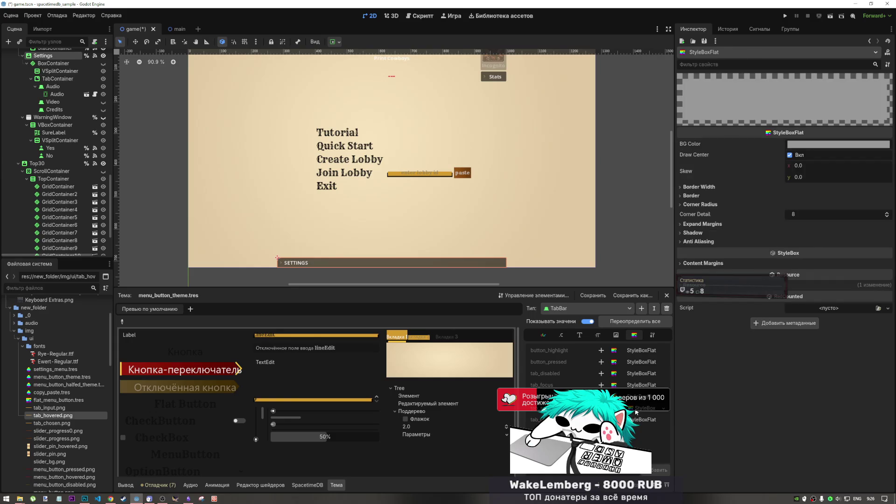
Step: Set the flat style box's background color to pink ff9999
{"action": "left_click", "coordinate": [810, 144]}
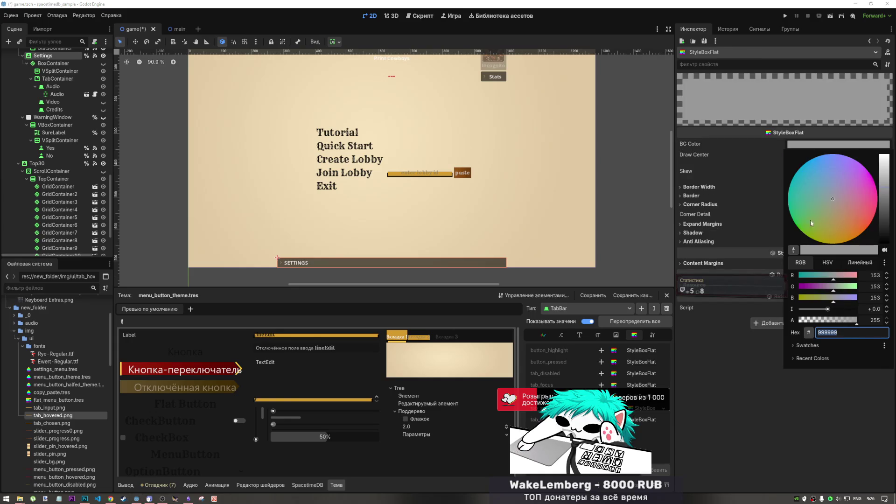
{"action": "type", "text": "ff9999"}
{"action": "key", "text": "Return"}
{"action": "left_click", "coordinate": [787, 414]}
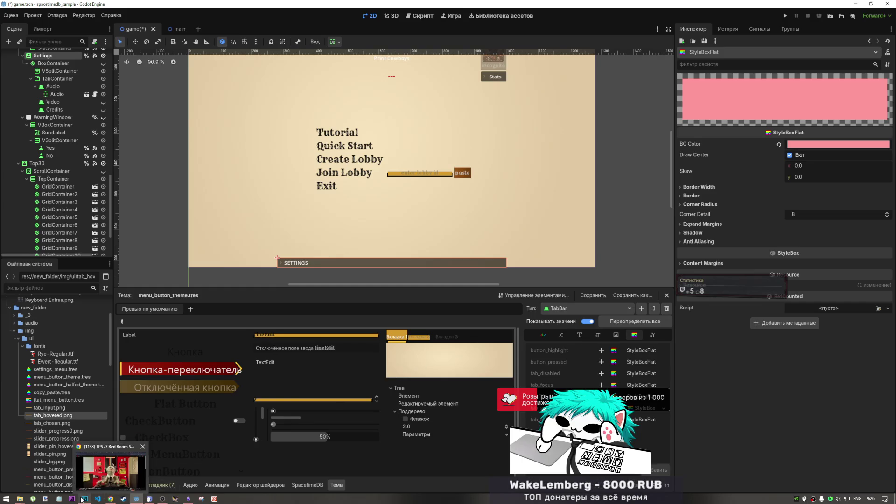
Step: Open the TabContainer's panel StyleBoxTexture in the Inspector for editing
{"action": "mouse_move", "coordinate": [83, 498]}
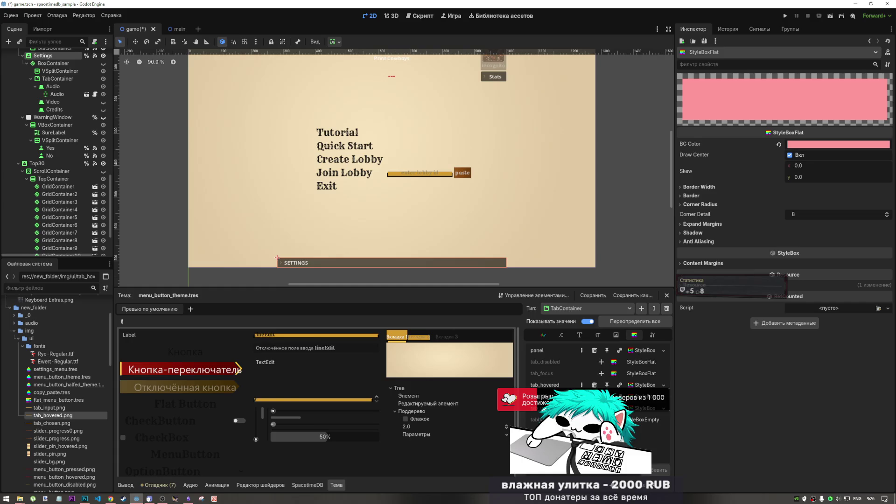
{"action": "left_click", "coordinate": [643, 352]}
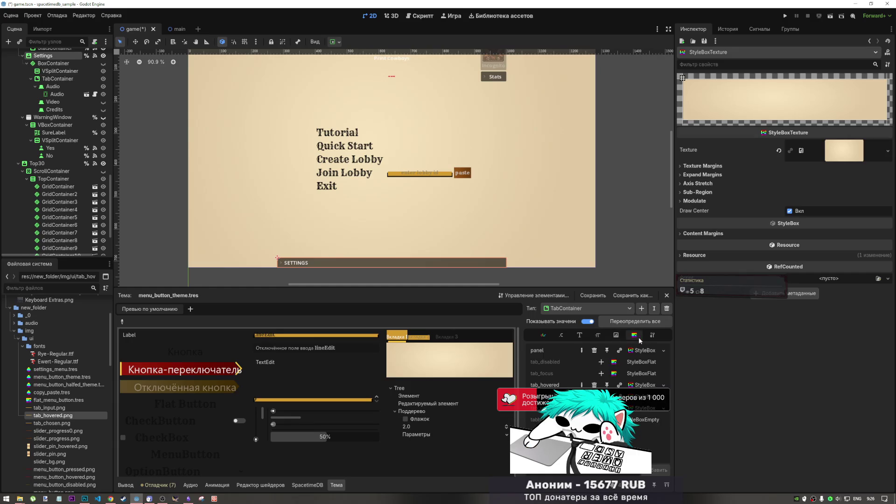
{"action": "left_click", "coordinate": [651, 335]}
{"action": "left_click", "coordinate": [636, 336]}
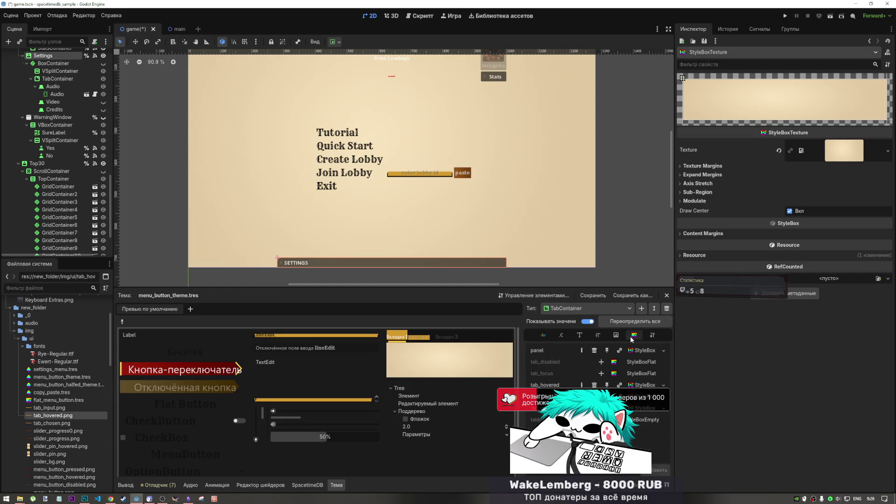
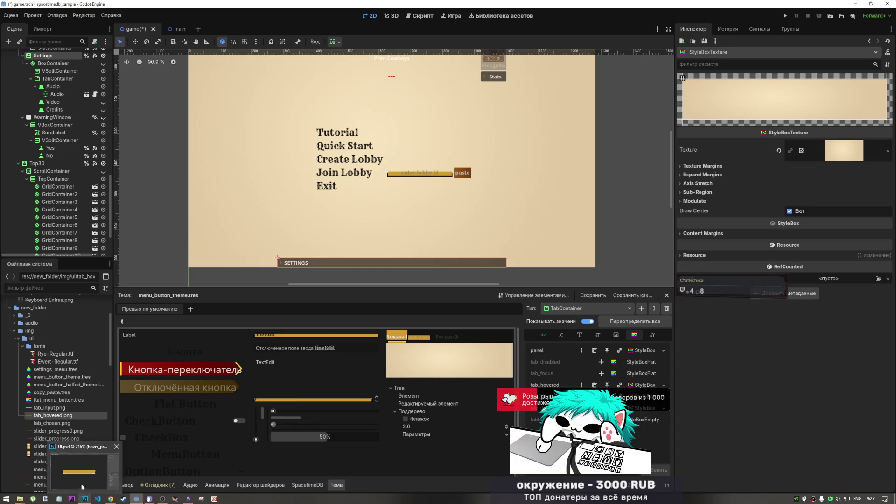
Step: Switch from the Godot theme editor to the UI.psd document in Photoshop
{"action": "left_click", "coordinate": [85, 499]}
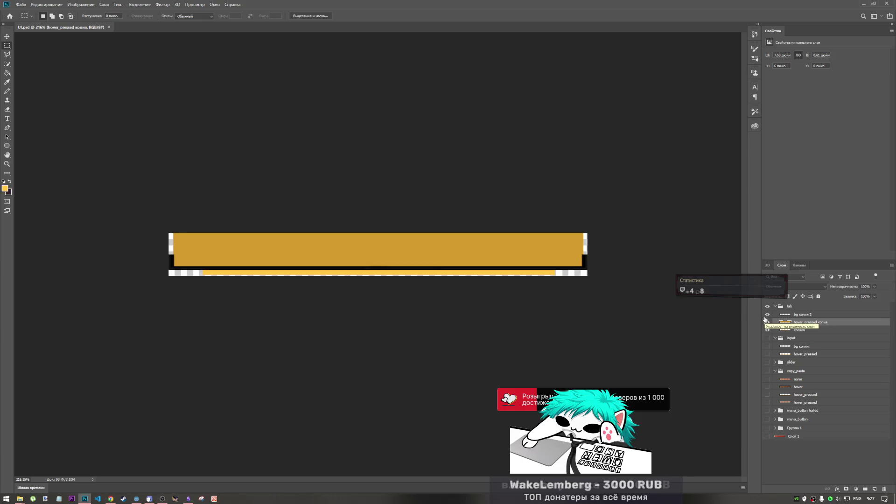
Step: Expand the input group and hide its chosen, hover_pressed копия and bg копия 2 layers
{"action": "left_click", "coordinate": [808, 342]}
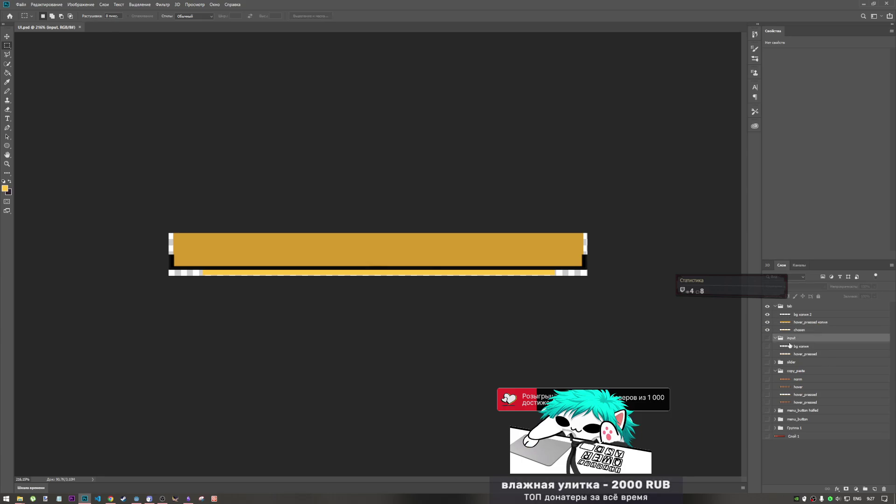
{"action": "left_click", "coordinate": [767, 337]}
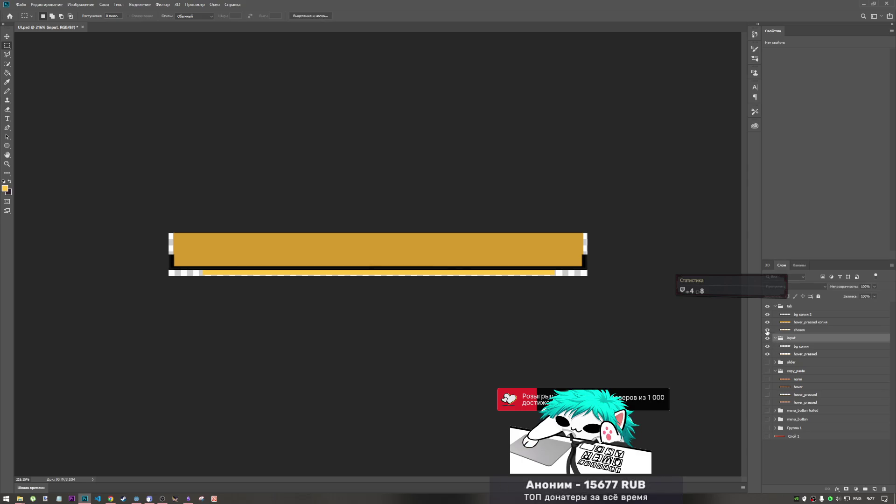
{"action": "left_click_drag", "start_coordinate": [767, 330], "coordinate": [768, 318]}
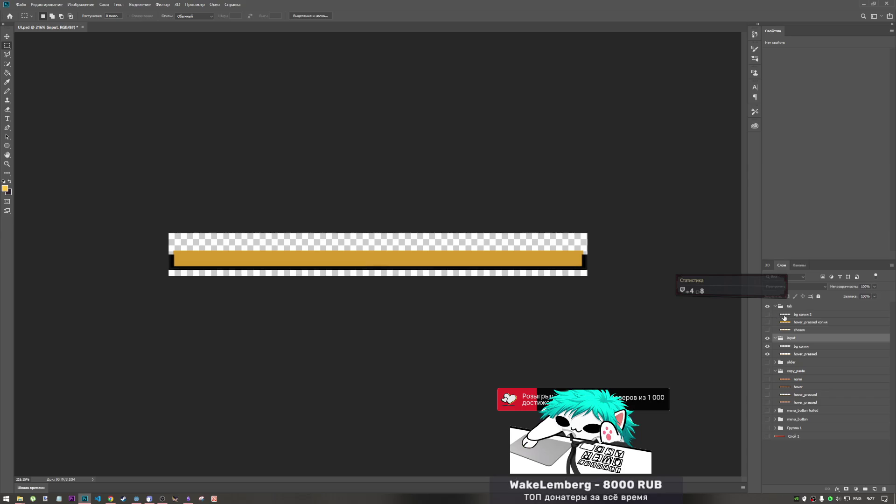
{"action": "left_click", "coordinate": [768, 315]}
{"action": "left_click", "coordinate": [767, 315]}
Step: Select bg копия and hover_pressed, then re-show and add chosen, hover_pressed копия and bg копия 2
{"action": "left_click", "coordinate": [800, 348]}
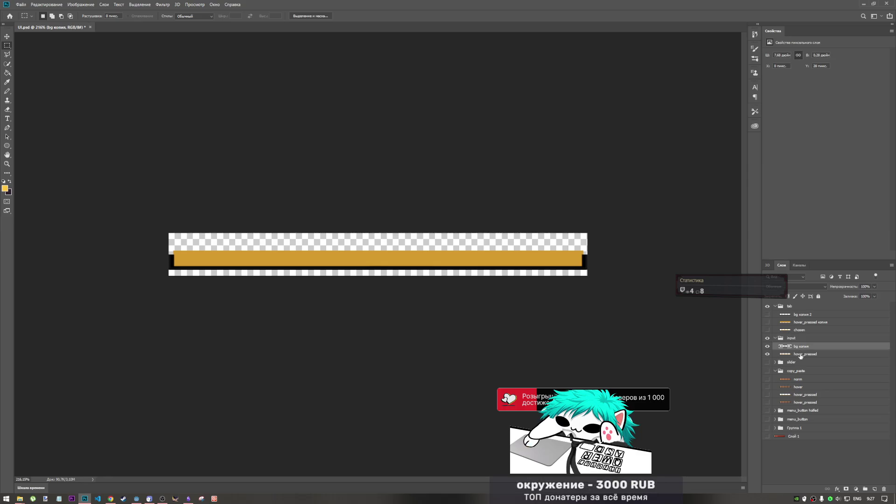
{"action": "left_click", "coordinate": [799, 356], "text": "shift"}
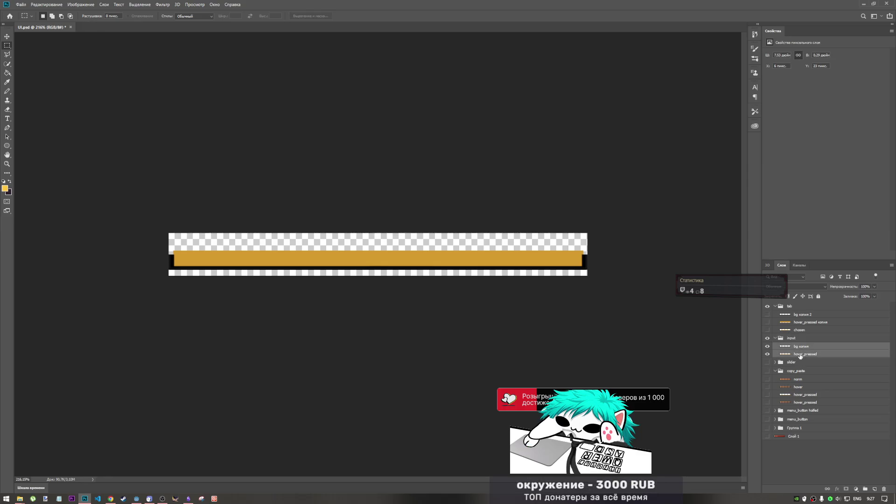
{"action": "left_click", "coordinate": [767, 330]}
{"action": "left_click", "coordinate": [767, 322]}
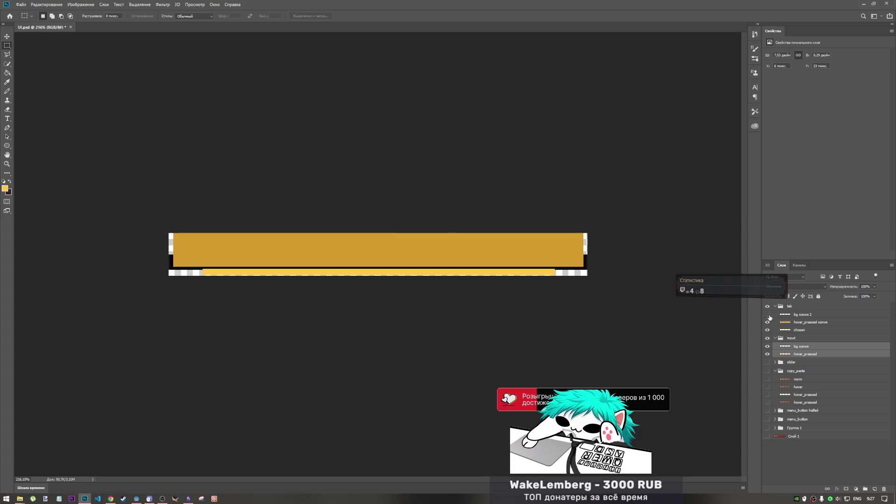
{"action": "left_click", "coordinate": [767, 315]}
{"action": "left_click", "coordinate": [807, 330], "text": "ctrl"}
{"action": "left_click", "coordinate": [804, 322], "text": "ctrl"}
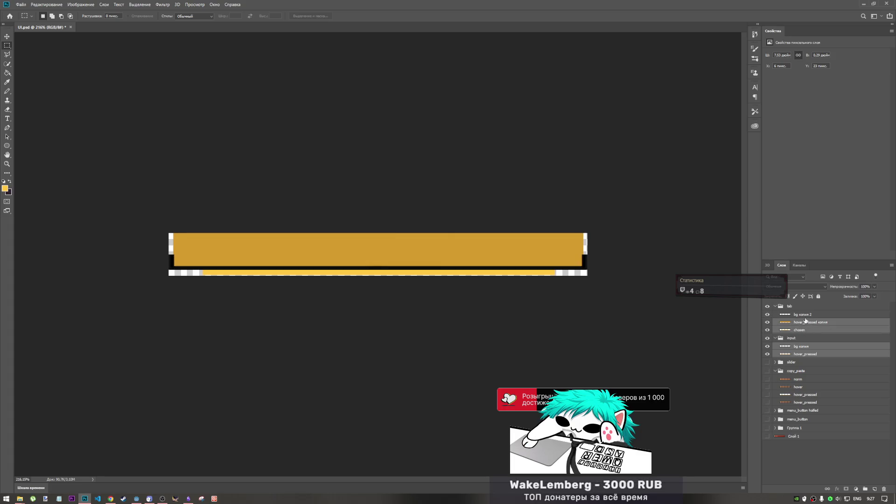
{"action": "left_click", "coordinate": [803, 315], "text": "ctrl"}
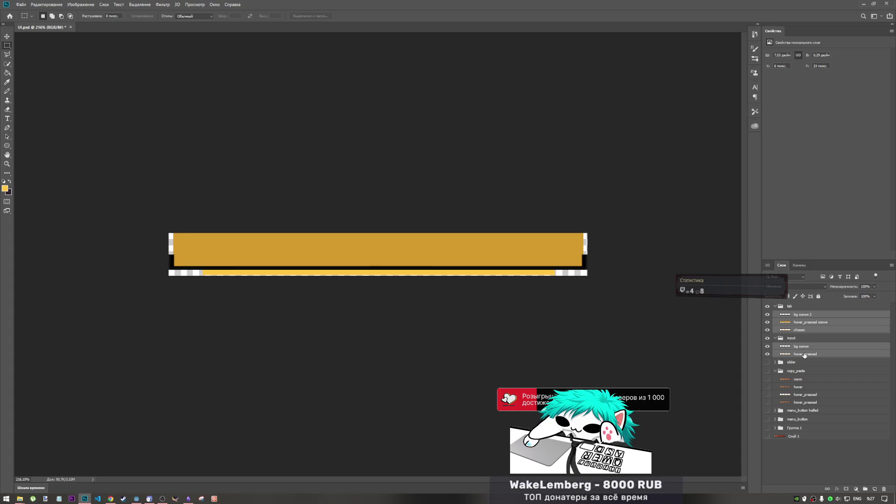
Step: Alt-drag copies of bg копия and hover_pressed up into the tab group
{"action": "left_click", "coordinate": [803, 354]}
{"action": "left_click", "coordinate": [805, 347]}
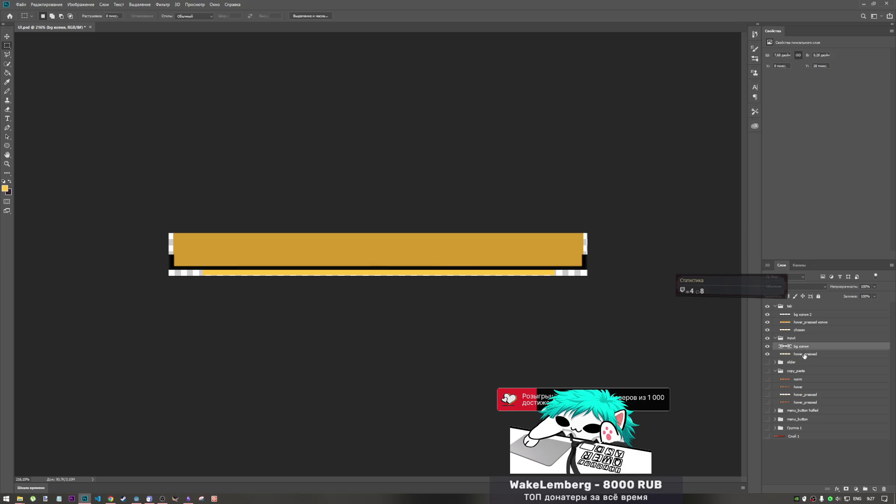
{"action": "left_click", "coordinate": [805, 355], "text": "shift"}
{"action": "left_click_drag", "start_coordinate": [805, 346], "coordinate": [808, 337]}
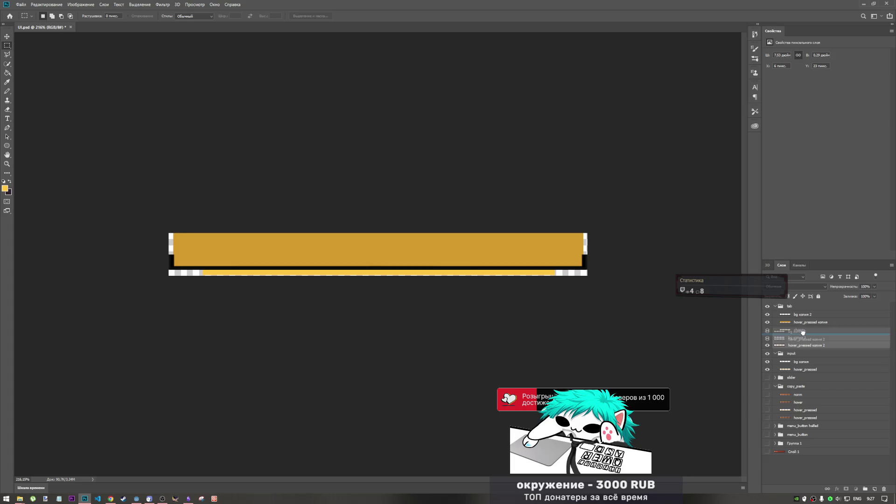
Step: Hide the input group and select all the tab group's bar layers for transforming
{"action": "left_click", "coordinate": [799, 353]}
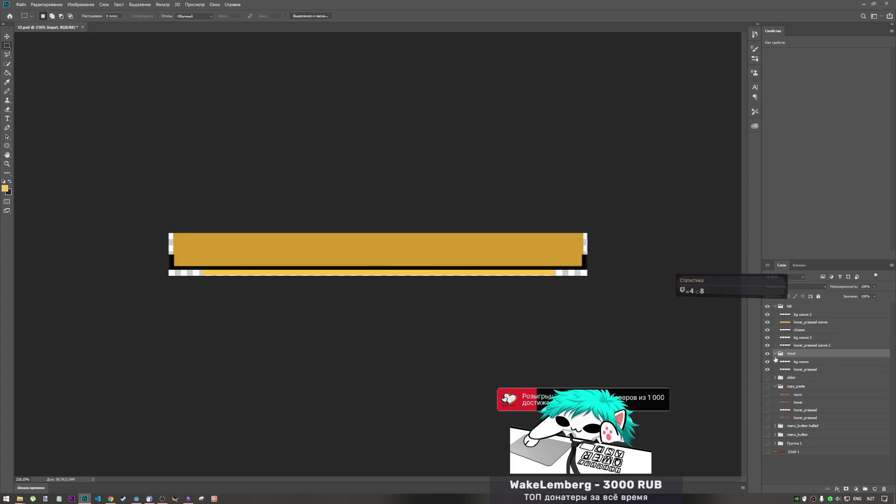
{"action": "left_click", "coordinate": [767, 353]}
{"action": "left_click", "coordinate": [795, 345]}
{"action": "left_click", "coordinate": [799, 317], "text": "shift"}
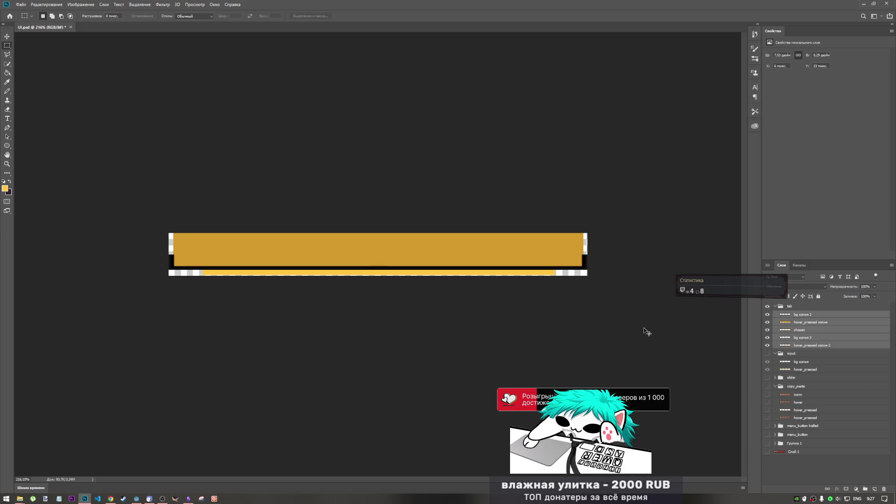
{"action": "key", "text": "ctrl+t"}
Step: Shrink the tab bars to about 91%, move them down 3 px and commit the transform
{"action": "left_click_drag", "start_coordinate": [587, 233], "coordinate": [576, 247]}
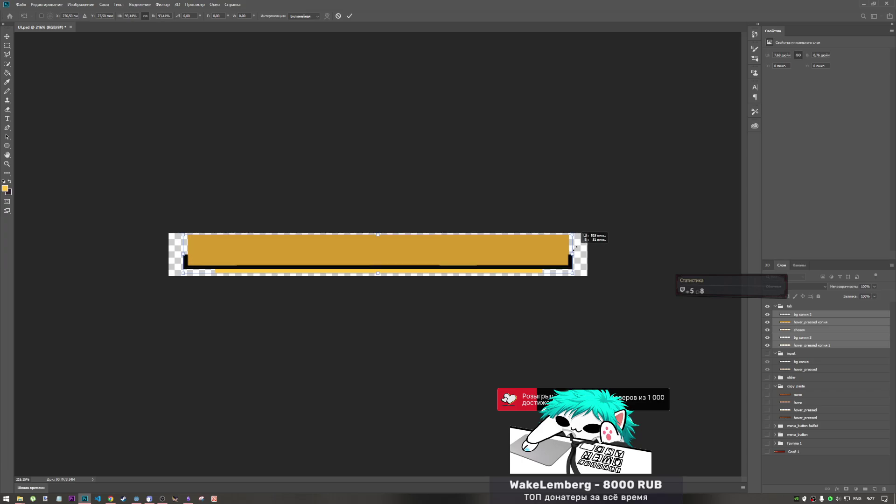
{"action": "left_click_drag", "start_coordinate": [399, 259], "coordinate": [399, 262]}
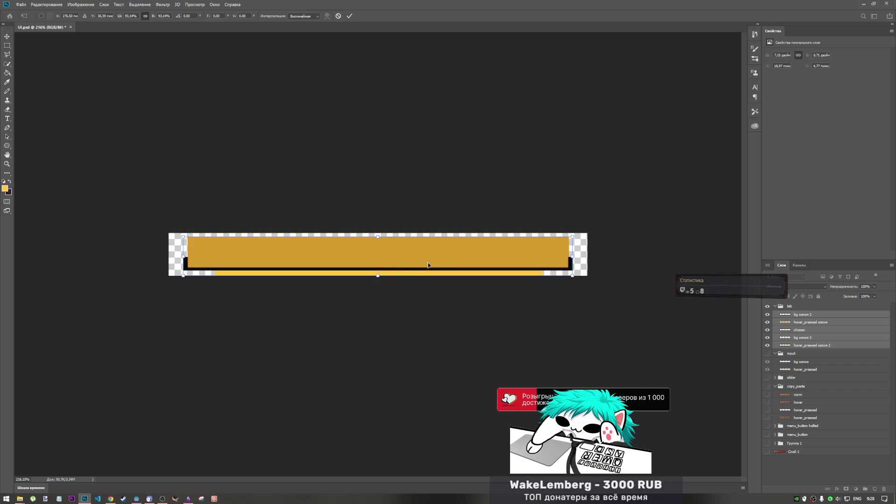
{"action": "left_click_drag", "start_coordinate": [572, 237], "coordinate": [566, 238]}
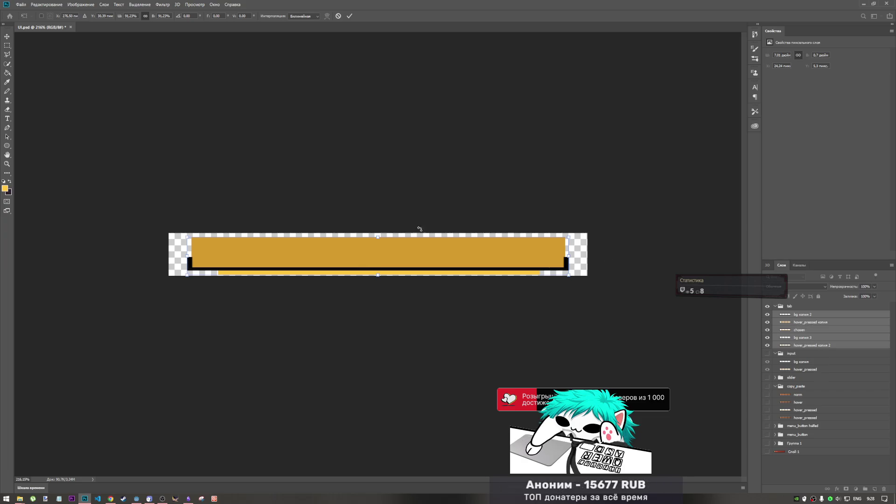
{"action": "left_click", "coordinate": [349, 16]}
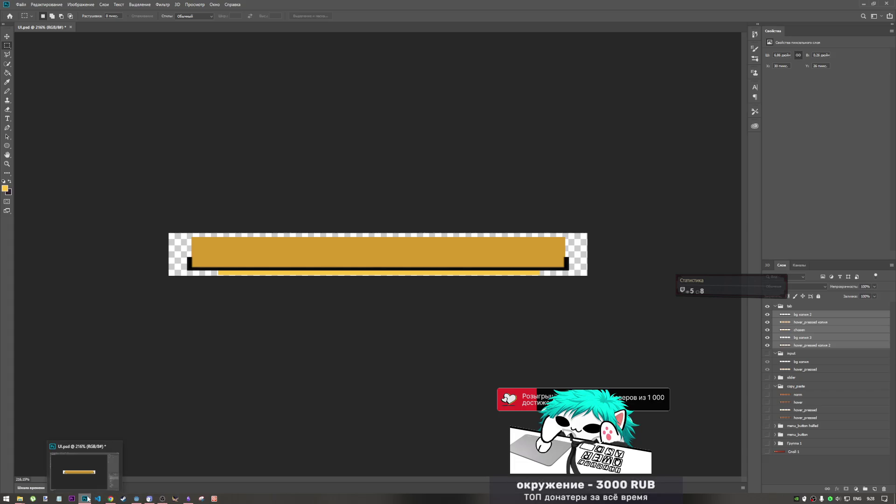
{"action": "left_click", "coordinate": [136, 499]}
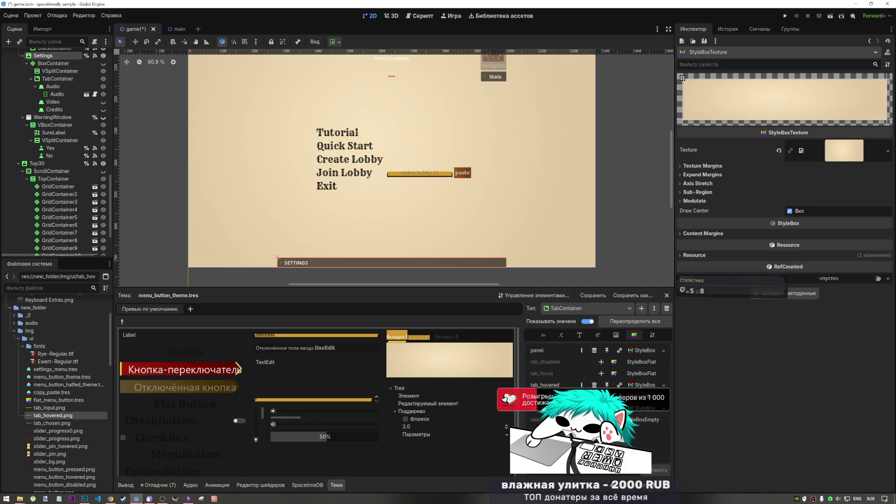
Step: Assign a New StyleBoxEmpty to one TabContainer tab style in menu_button_theme.tres
{"action": "left_click", "coordinate": [601, 420]}
{"action": "left_click", "coordinate": [663, 419]}
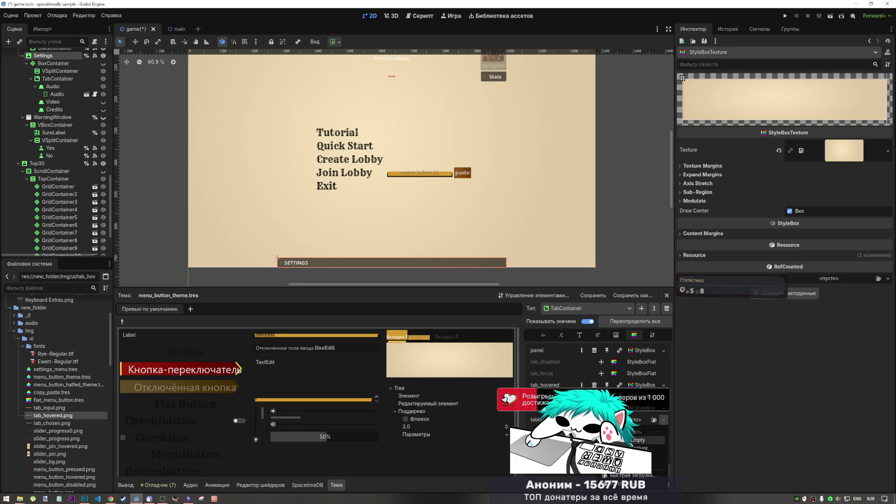
{"action": "left_click", "coordinate": [638, 440]}
{"action": "left_click", "coordinate": [640, 420]}
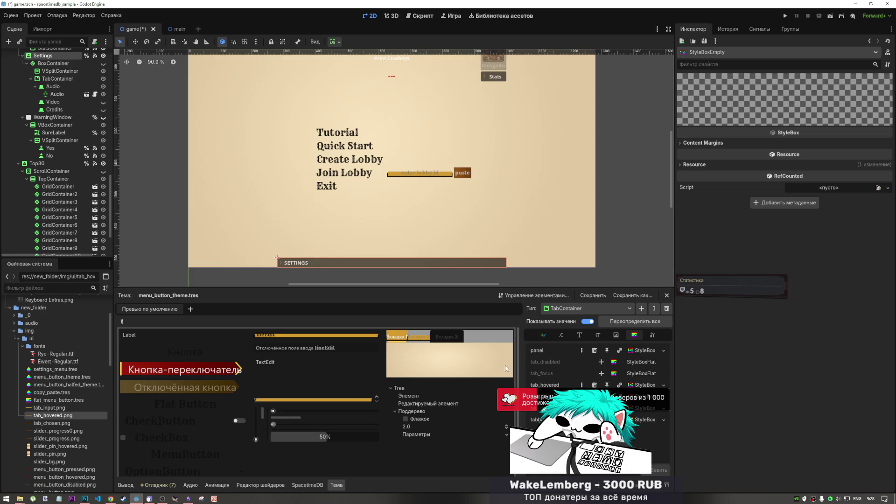
{"action": "key", "text": "alt+Tab"}
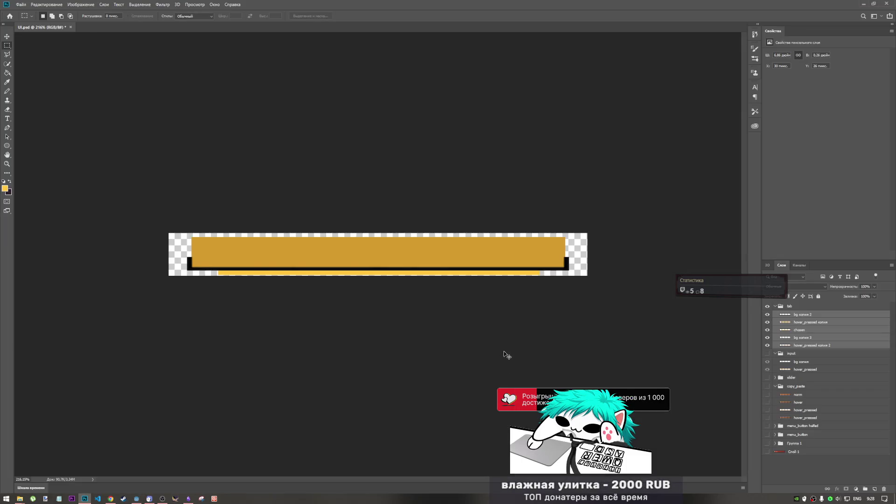
Step: Paste the Godot window screenshot and line its tabs up over the gold bar
{"action": "key", "text": "ctrl+v"}
{"action": "key", "text": "ctrl+t"}
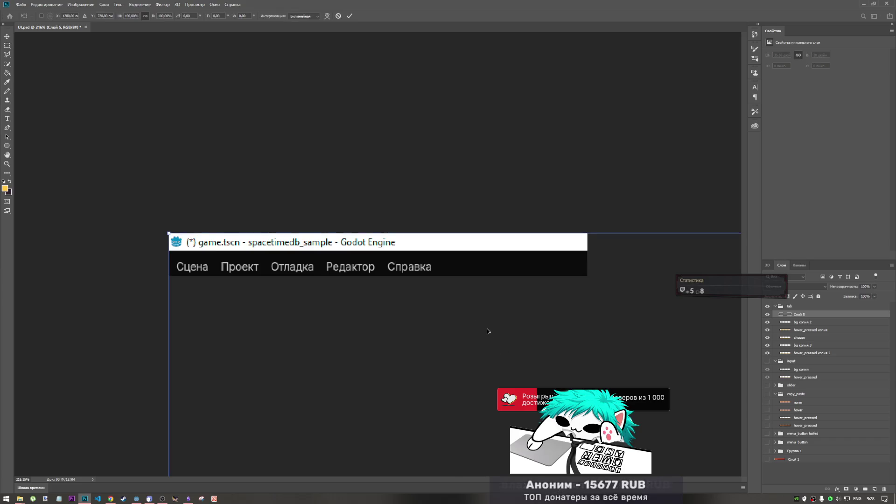
{"action": "mouse_move", "coordinate": [486, 330]}
{"action": "left_mouse_down"}
{"action": "mouse_move", "coordinate": [296, 136]}
{"action": "mouse_move", "coordinate": [247, 133]}
{"action": "mouse_move", "coordinate": [536, 278]}
{"action": "mouse_move", "coordinate": [504, 340]}
{"action": "mouse_move", "coordinate": [460, 255]}
{"action": "mouse_move", "coordinate": [402, 253]}
{"action": "mouse_move", "coordinate": [494, 248]}
{"action": "mouse_move", "coordinate": [468, 214]}
{"action": "mouse_move", "coordinate": [364, 282]}
{"action": "mouse_move", "coordinate": [336, 165]}
{"action": "mouse_move", "coordinate": [376, 200]}
{"action": "mouse_move", "coordinate": [421, 196]}
{"action": "left_mouse_up"}
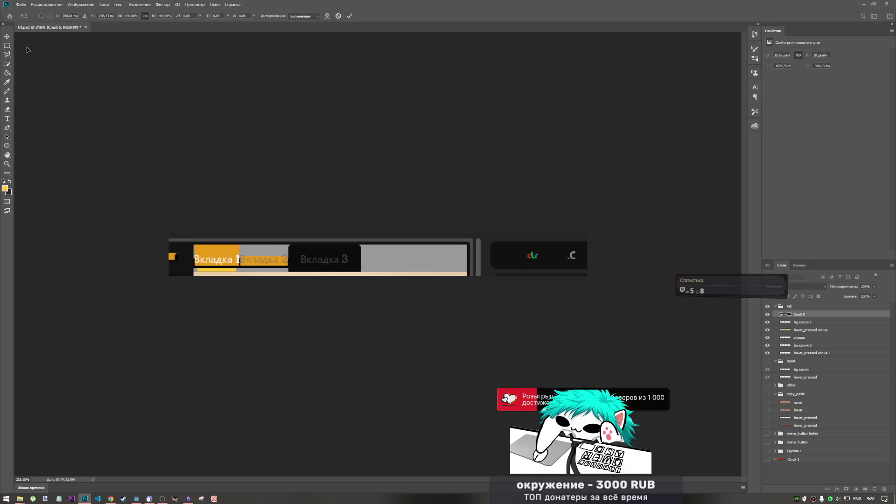
{"action": "left_click", "coordinate": [6, 46]}
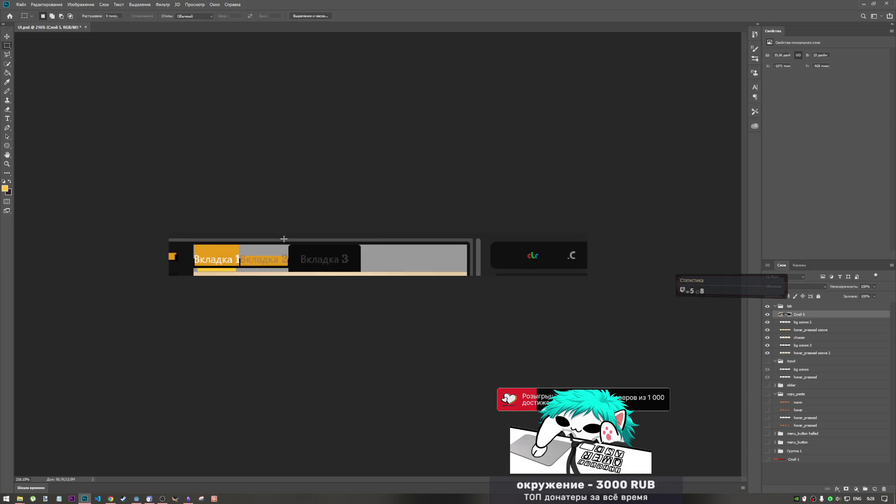
Step: Marquee the exact Вкладка 3 tab area, test-fill and undo it, then delete the screenshot layer
{"action": "left_click_drag", "start_coordinate": [283, 239], "coordinate": [363, 276]}
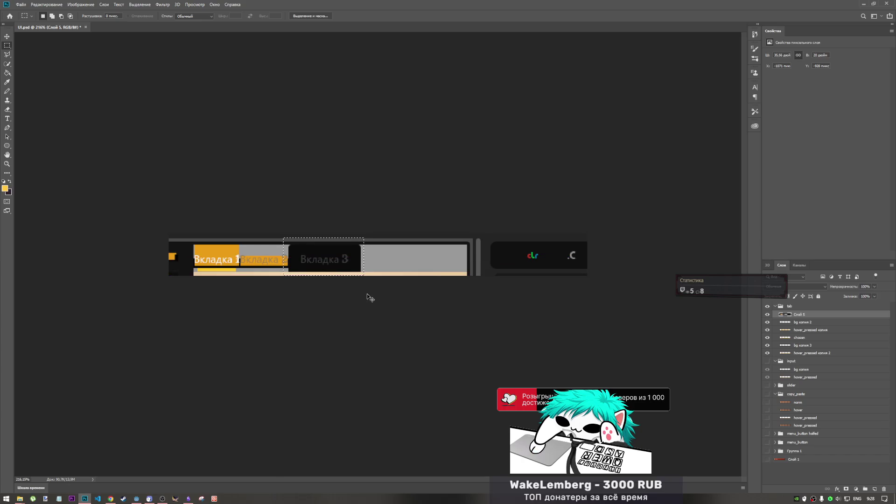
{"action": "left_click", "coordinate": [363, 271]}
{"action": "left_click_drag", "start_coordinate": [362, 273], "coordinate": [287, 239]}
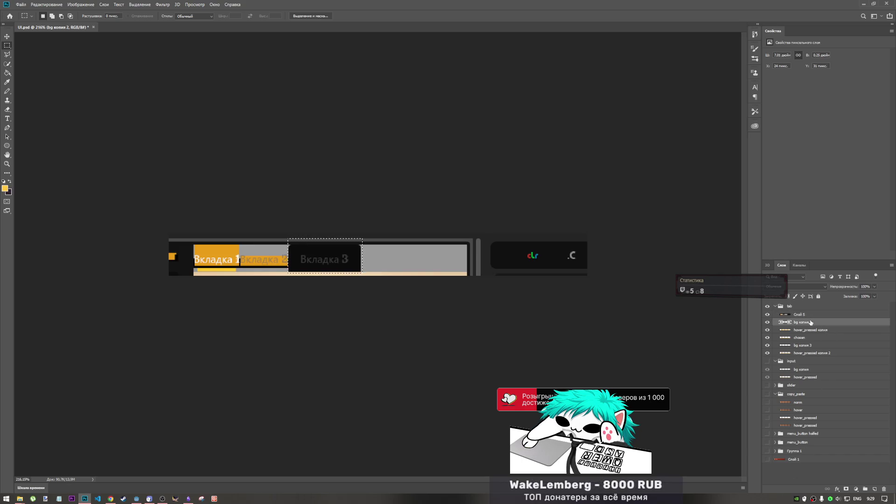
{"action": "key", "text": "alt+BackSpace"}
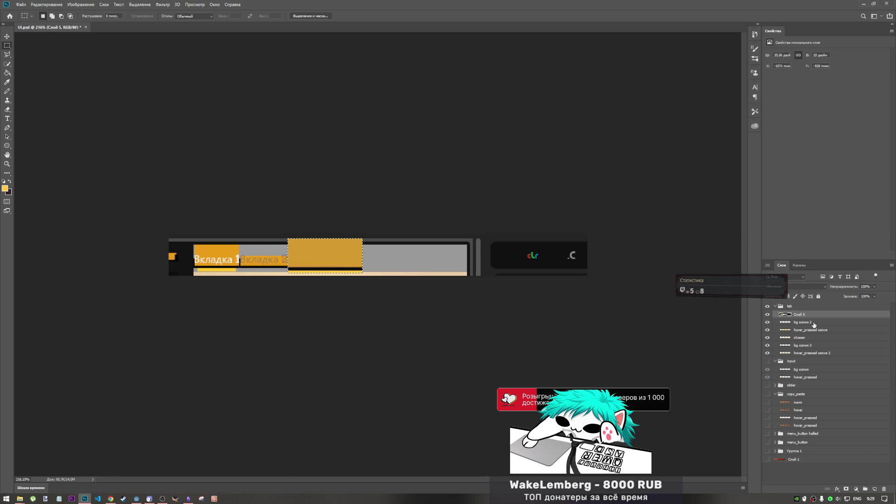
{"action": "key", "text": "ctrl+z"}
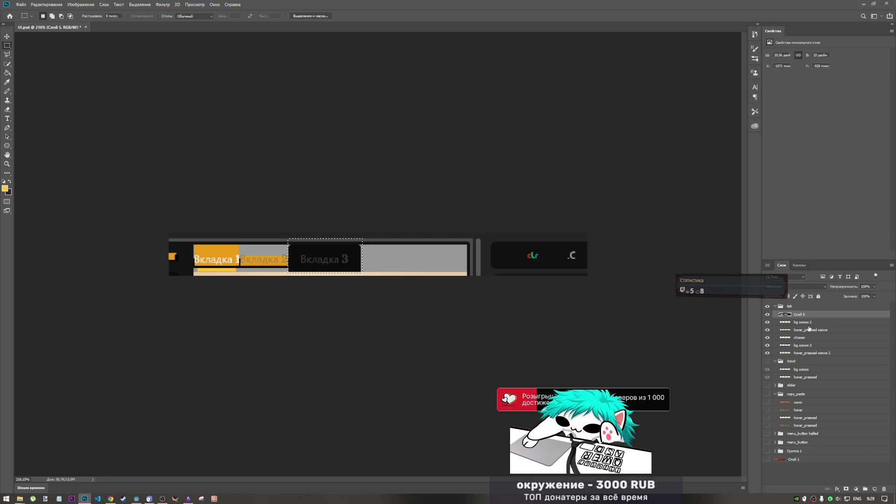
{"action": "left_click", "coordinate": [883, 490]}
{"action": "key", "text": "Return"}
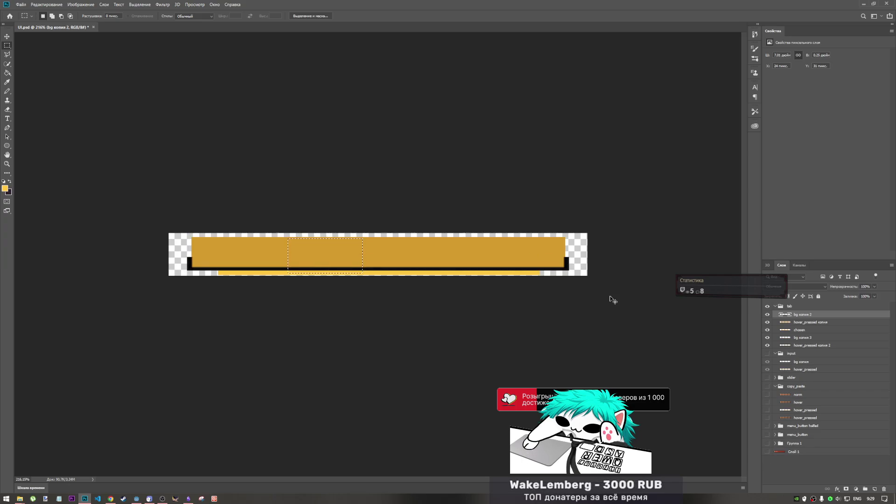
{"action": "key", "text": "ctrl+z"}
{"action": "key", "text": "ctrl+t"}
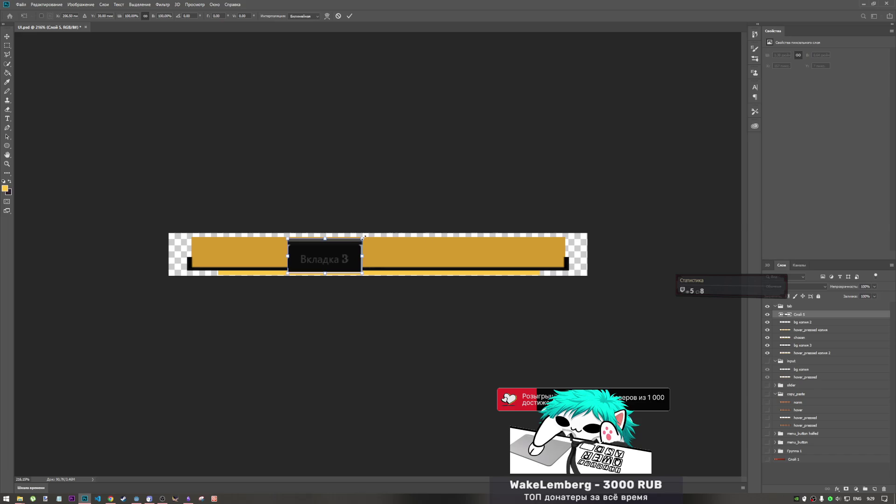
{"action": "mouse_move", "coordinate": [362, 255]}
{"action": "left_mouse_down"}
{"action": "mouse_move", "coordinate": [511, 262]}
{"action": "mouse_move", "coordinate": [475, 264]}
{"action": "mouse_move", "coordinate": [367, 263]}
{"action": "mouse_move", "coordinate": [379, 248]}
{"action": "mouse_move", "coordinate": [572, 252]}
{"action": "mouse_move", "coordinate": [479, 255]}
{"action": "mouse_move", "coordinate": [500, 258]}
{"action": "left_mouse_up"}
{"action": "key", "text": "ctrl+z"}
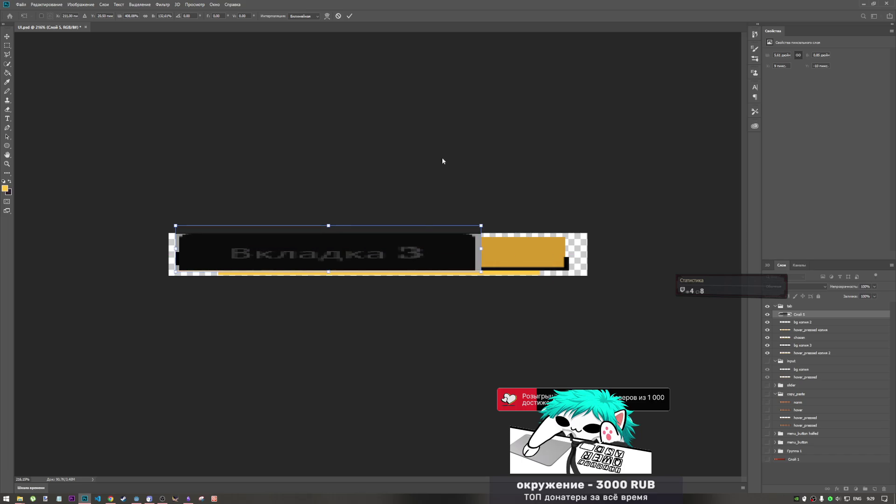
{"action": "left_click", "coordinate": [338, 16]}
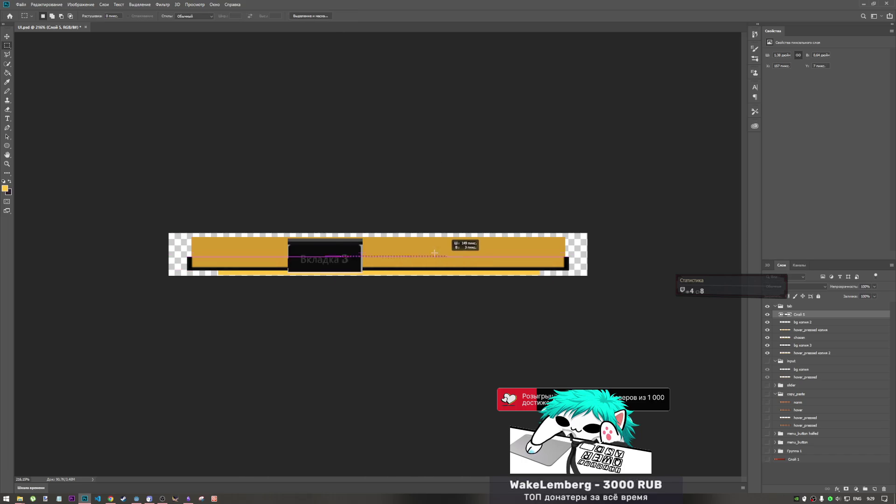
{"action": "key", "text": "ctrl+t"}
{"action": "left_click_drag", "start_coordinate": [327, 260], "coordinate": [550, 253]}
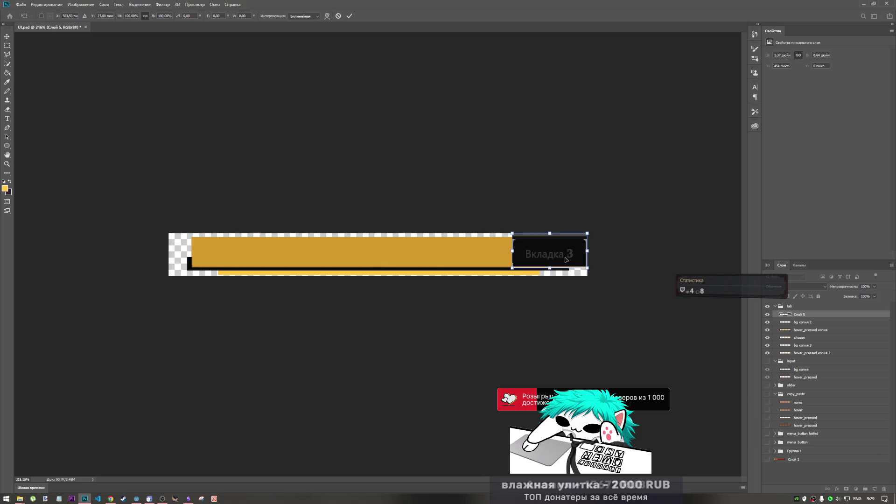
{"action": "left_click_drag", "start_coordinate": [574, 246], "coordinate": [570, 247]}
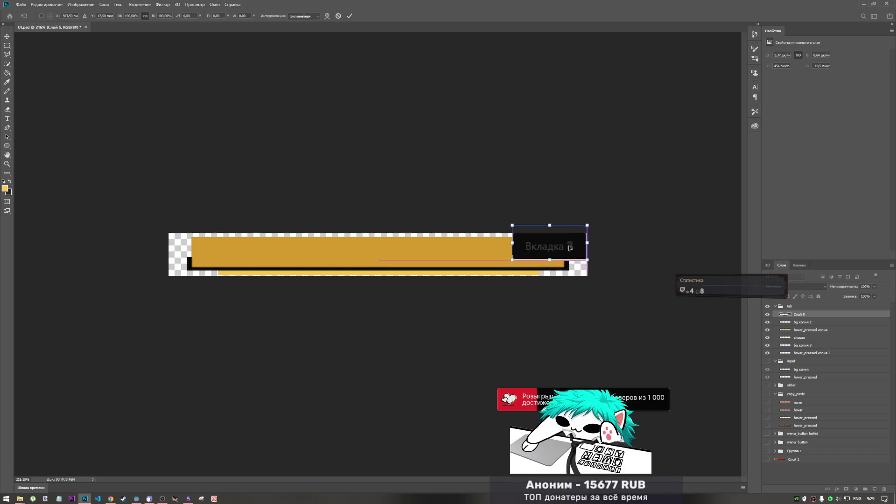
{"action": "key", "text": "Down"}
{"action": "key", "text": "Down"}
{"action": "key", "text": "Down"}
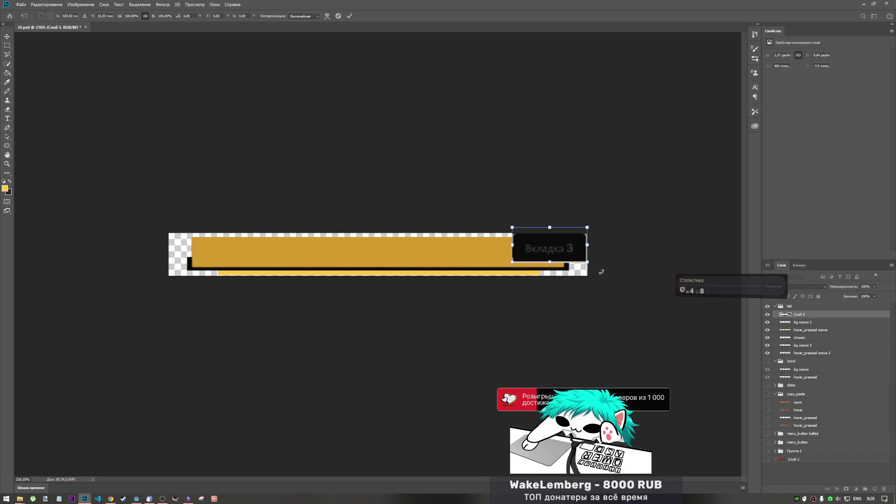
{"action": "key", "text": "Down"}
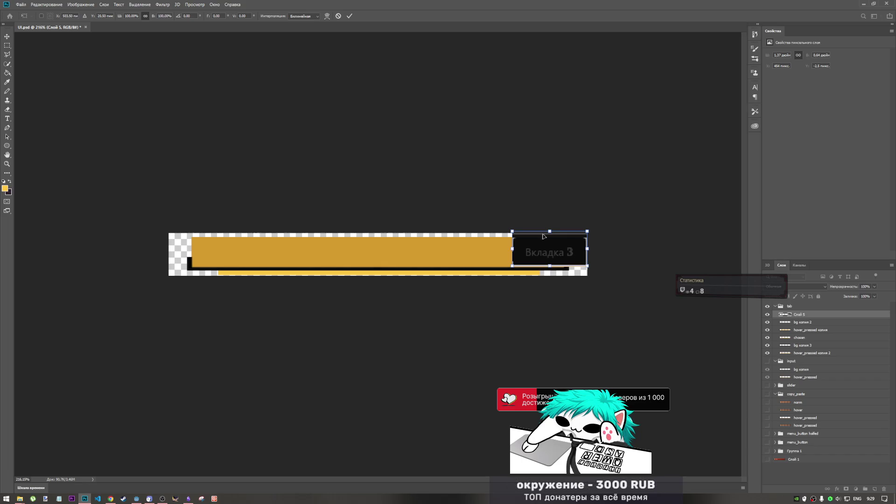
{"action": "left_click", "coordinate": [339, 16]}
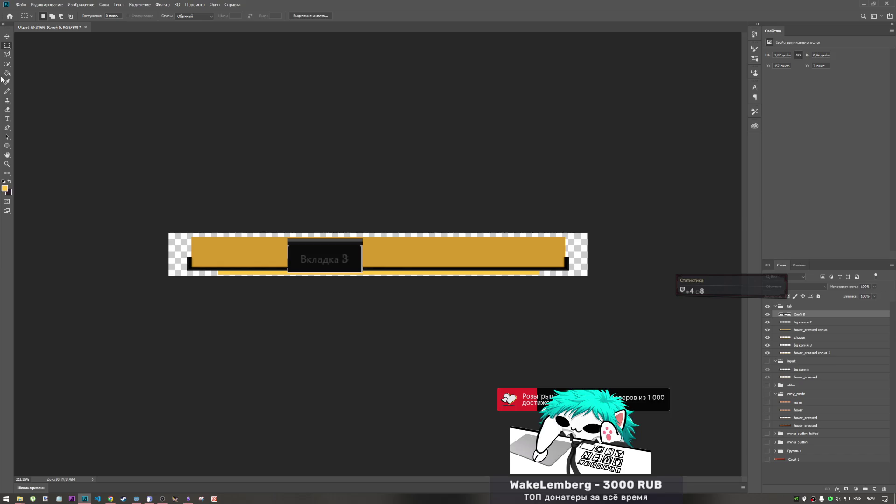
Step: Draw a small yellow ellipse and place it at the gold tab bar's top-right corner
{"action": "left_click", "coordinate": [7, 146]}
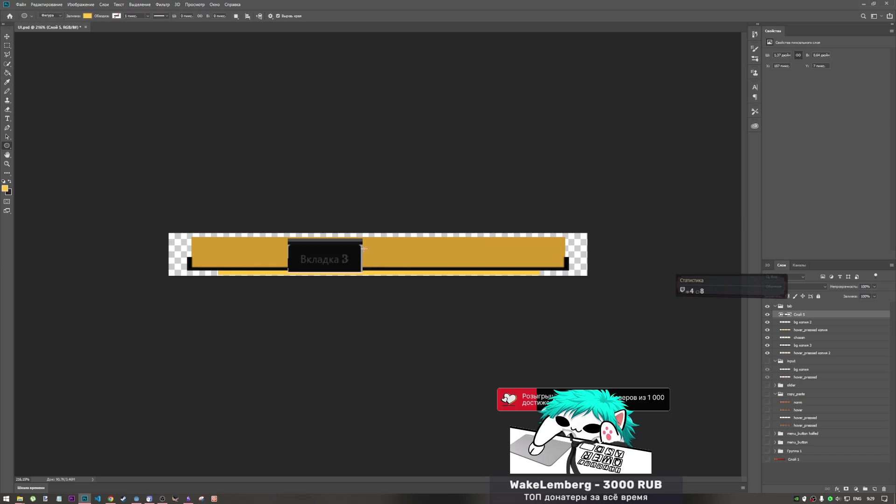
{"action": "scroll", "coordinate": [354, 242], "scroll_direction": "up", "scroll_amount": 3}
{"action": "mouse_move", "coordinate": [324, 228]}
{"action": "left_mouse_down"}
{"action": "mouse_move", "coordinate": [354, 250]}
{"action": "mouse_move", "coordinate": [340, 242]}
{"action": "mouse_move", "coordinate": [377, 211]}
{"action": "mouse_move", "coordinate": [353, 226]}
{"action": "mouse_move", "coordinate": [377, 197]}
{"action": "left_mouse_up"}
{"action": "key", "text": "ctrl+t"}
{"action": "key", "text": "super+space"}
{"action": "key", "text": "super+space"}
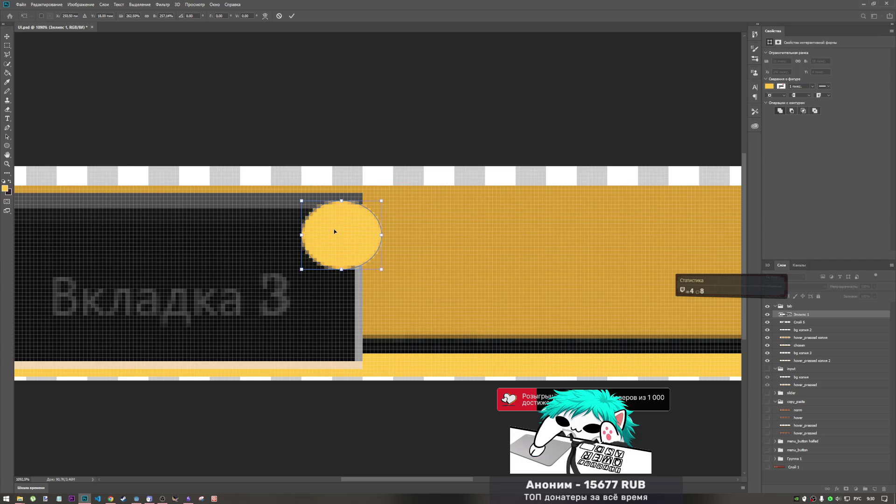
{"action": "scroll", "coordinate": [334, 229], "scroll_direction": "down", "scroll_amount": 6}
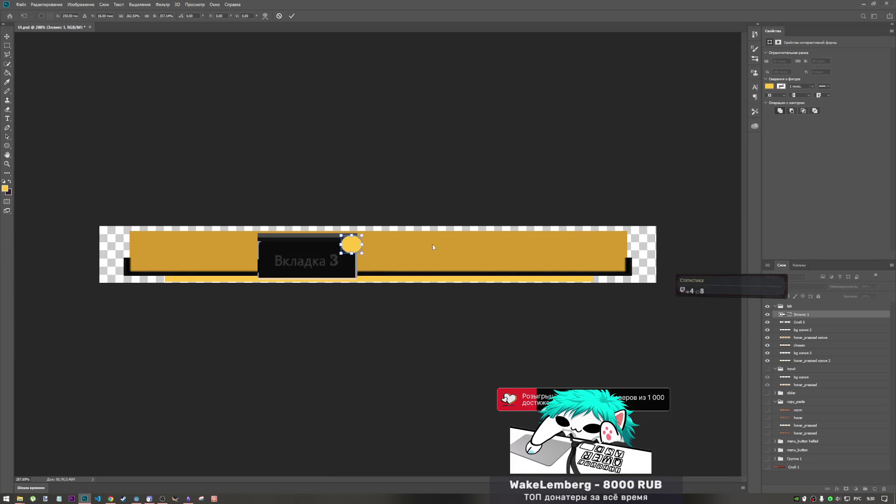
{"action": "left_click_drag", "start_coordinate": [357, 247], "coordinate": [647, 243]}
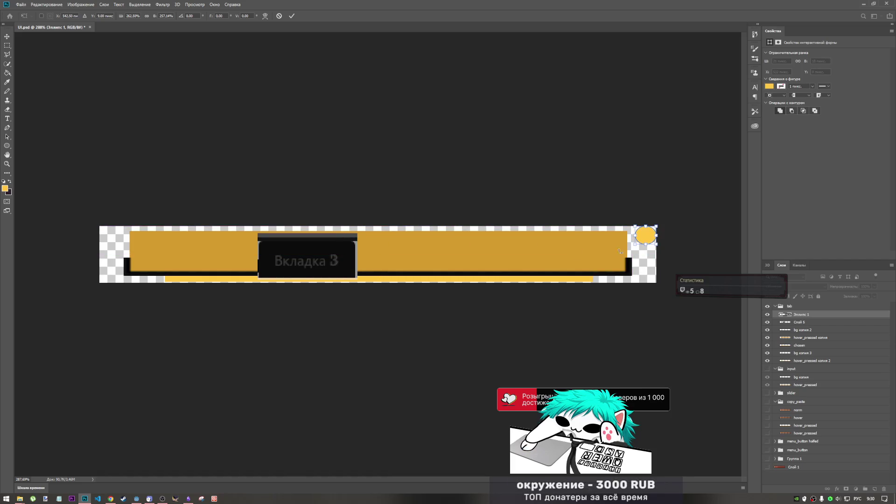
{"action": "scroll", "coordinate": [647, 242], "scroll_direction": "up", "scroll_amount": 4}
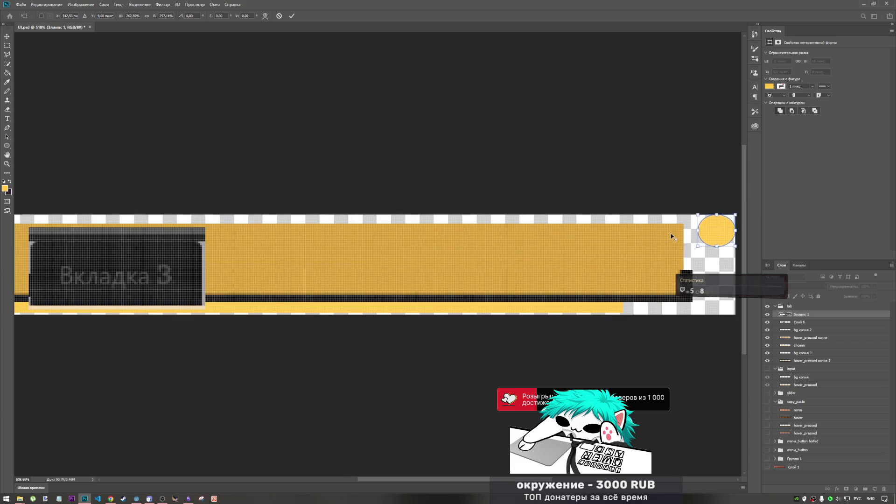
{"action": "scroll", "coordinate": [527, 478], "scroll_direction": "right", "scroll_amount": 2}
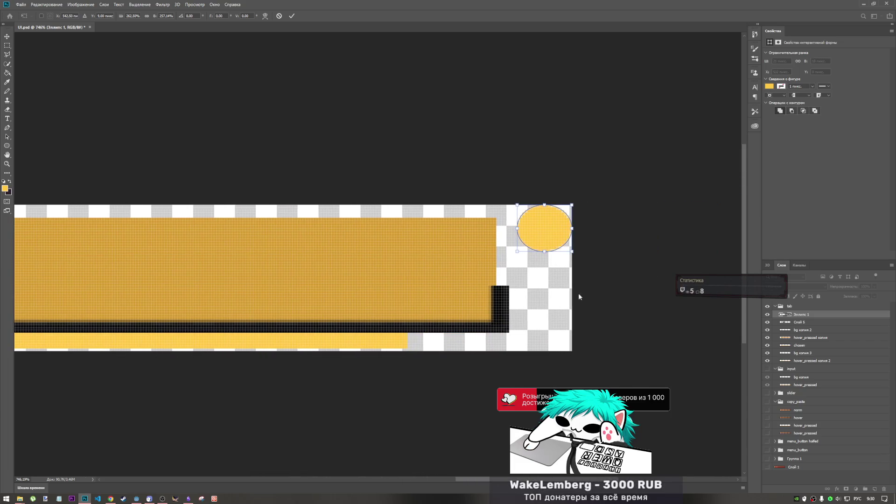
{"action": "scroll", "coordinate": [552, 263], "scroll_direction": "down", "scroll_amount": 5}
{"action": "scroll", "coordinate": [551, 263], "scroll_direction": "down", "scroll_amount": 1}
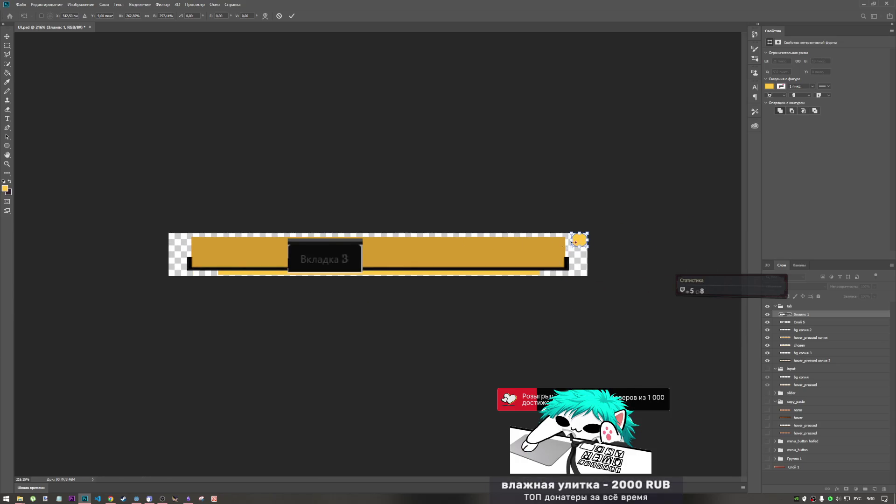
Step: Duplicate the ellipse and move the copy to the bar's top-left corner
{"action": "key", "text": "u"}
{"action": "key", "text": "Return"}
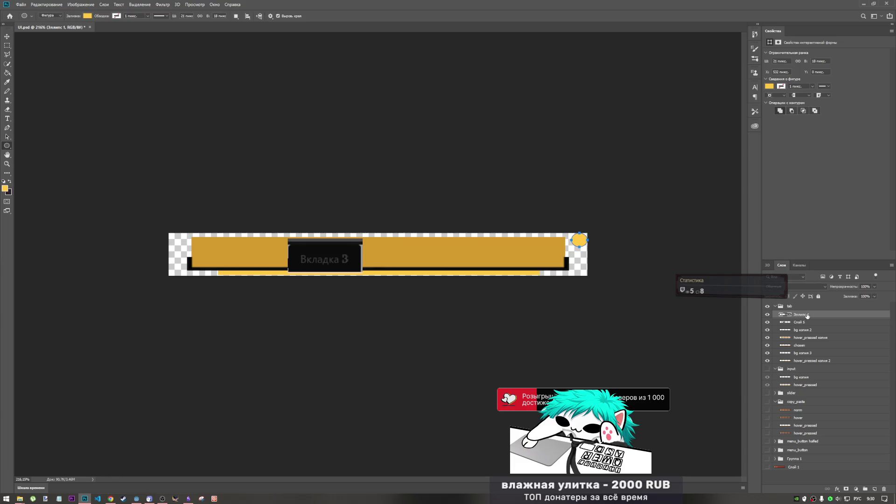
{"action": "key", "text": "ctrl+j"}
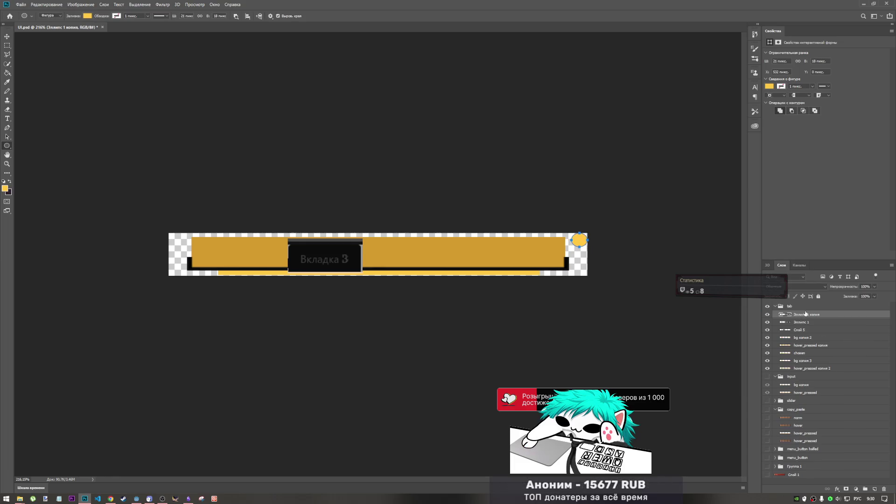
{"action": "key", "text": "ctrl+t"}
{"action": "left_click_drag", "start_coordinate": [579, 239], "coordinate": [178, 242]}
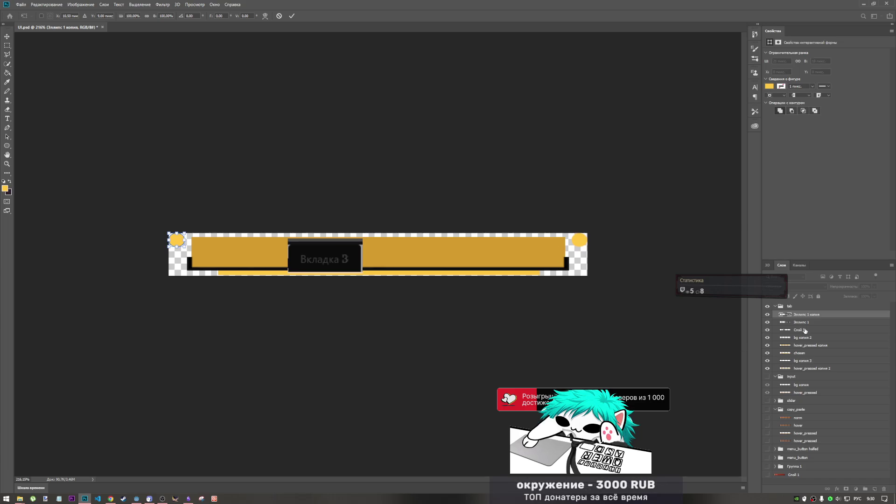
Step: Merge both ellipse layers into one shape and rasterize the merged layer
{"action": "left_click", "coordinate": [808, 323]}
{"action": "left_click", "coordinate": [808, 315], "text": "shift"}
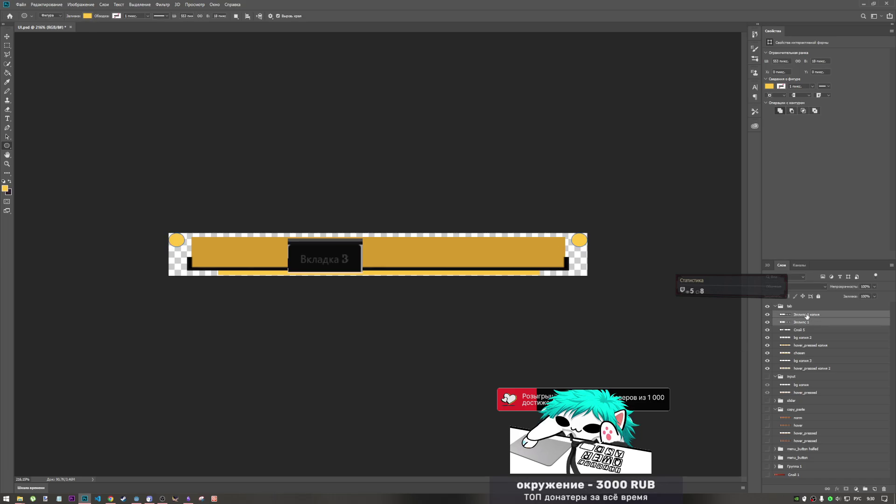
{"action": "right_click", "coordinate": [807, 315]}
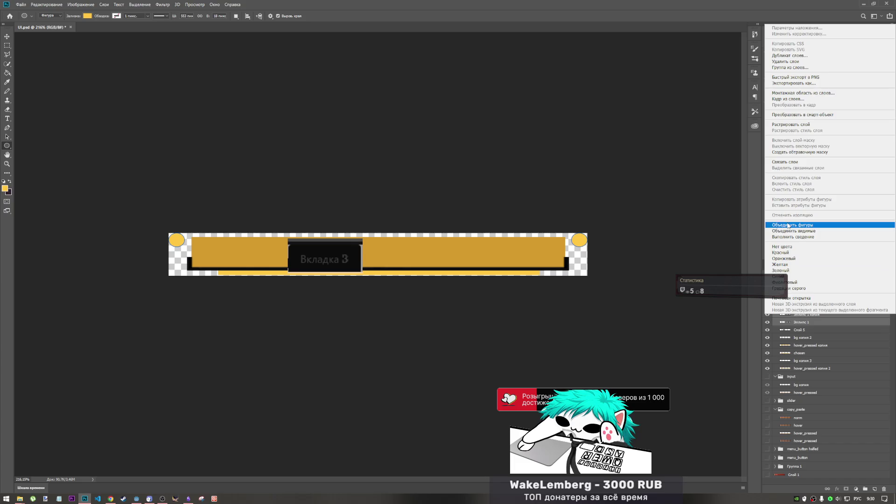
{"action": "left_click", "coordinate": [788, 225]}
{"action": "right_click", "coordinate": [797, 319]}
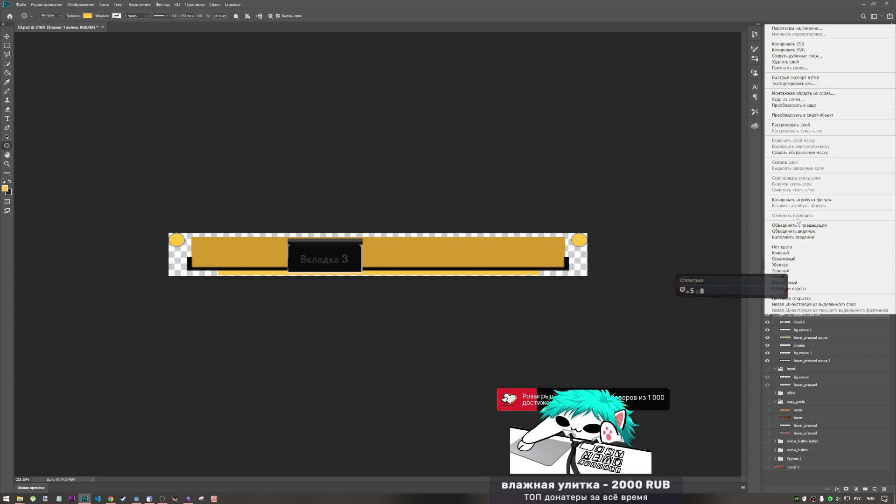
{"action": "left_click", "coordinate": [790, 124]}
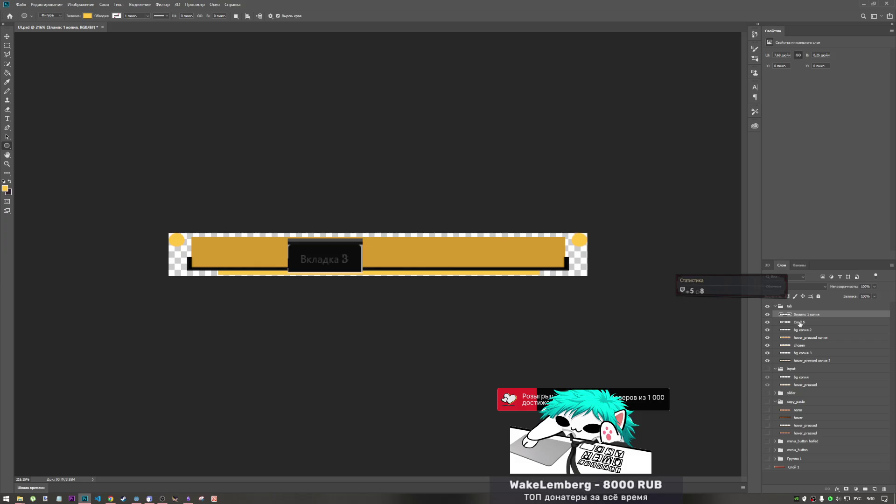
Step: Try resizing the ellipse layer between 547 and 550 px wide, then cancel to keep the original width
{"action": "key", "text": "ctrl+t"}
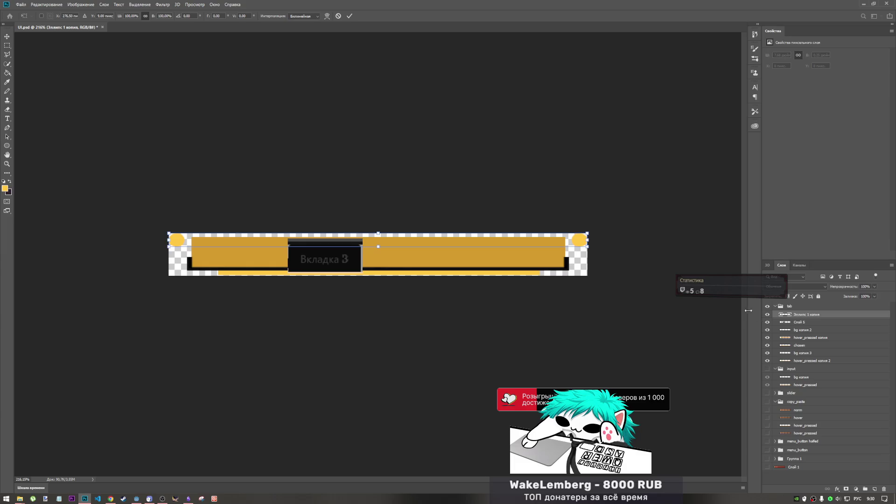
{"action": "key", "text": "Down"}
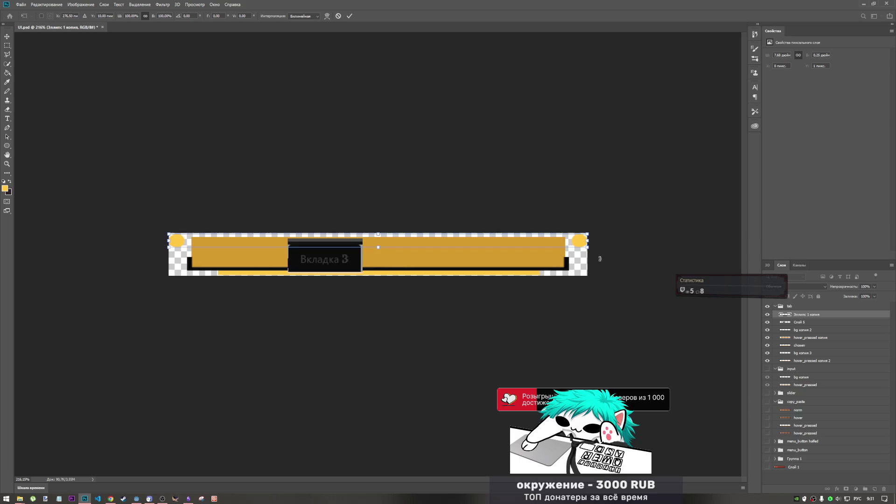
{"action": "key", "text": "Up"}
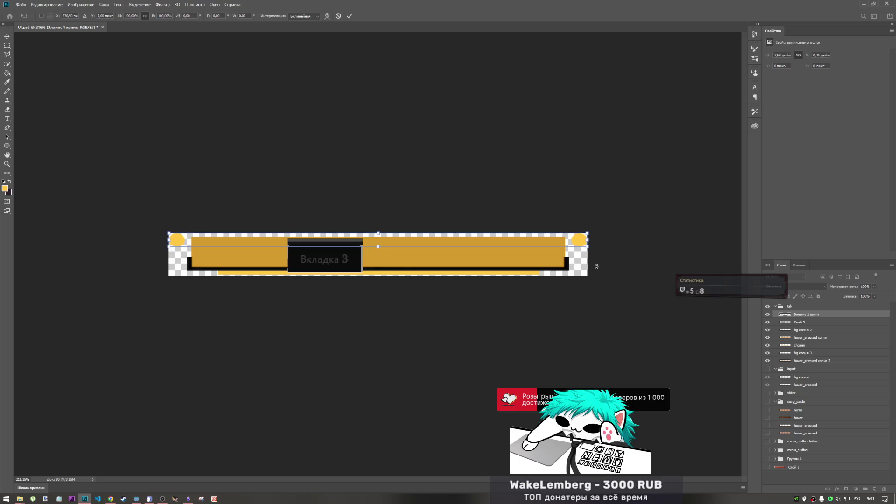
{"action": "scroll", "coordinate": [375, 242], "scroll_direction": "up", "scroll_amount": 2}
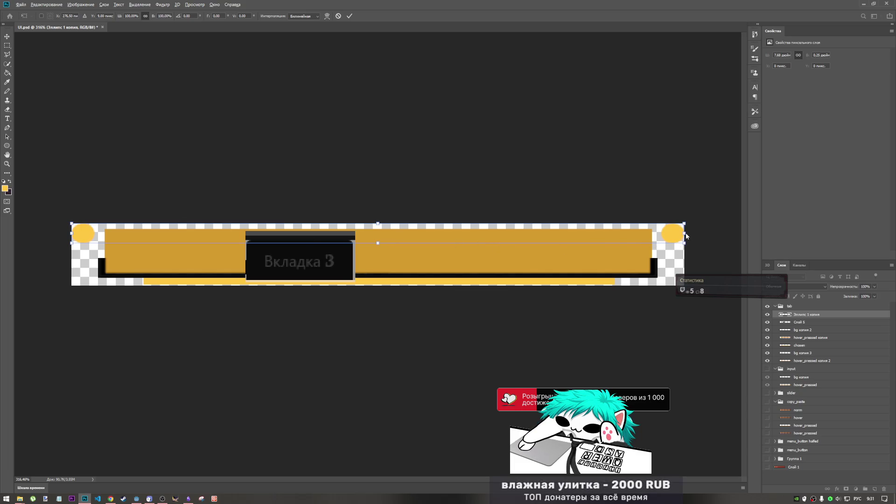
{"action": "left_click_drag", "start_coordinate": [682, 232], "coordinate": [682, 232]}
{"action": "scroll", "coordinate": [693, 238], "scroll_direction": "up", "scroll_amount": 2}
{"action": "scroll", "coordinate": [693, 238], "scroll_direction": "up", "scroll_amount": 5}
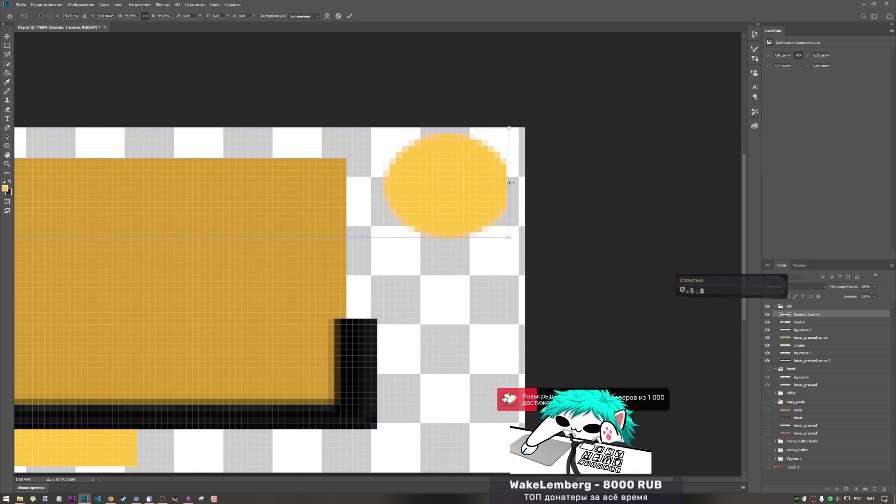
{"action": "left_click_drag", "start_coordinate": [511, 183], "coordinate": [518, 183]}
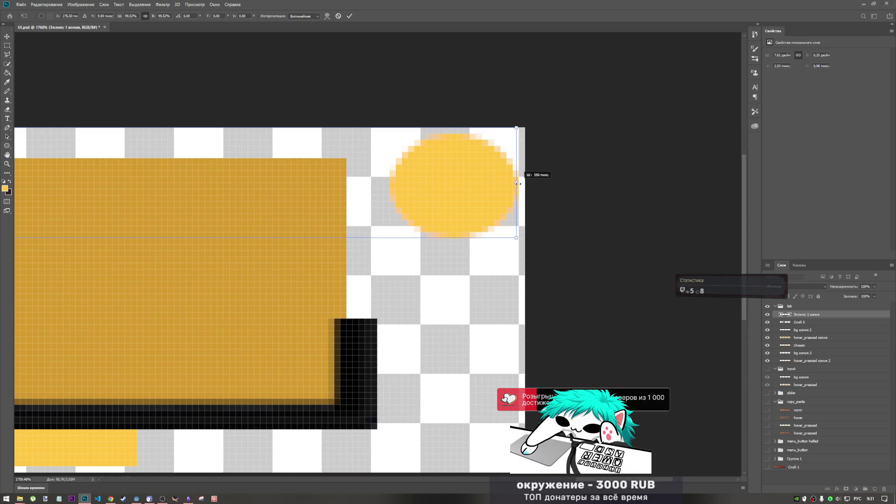
{"action": "scroll", "coordinate": [542, 249], "scroll_direction": "down", "scroll_amount": 8}
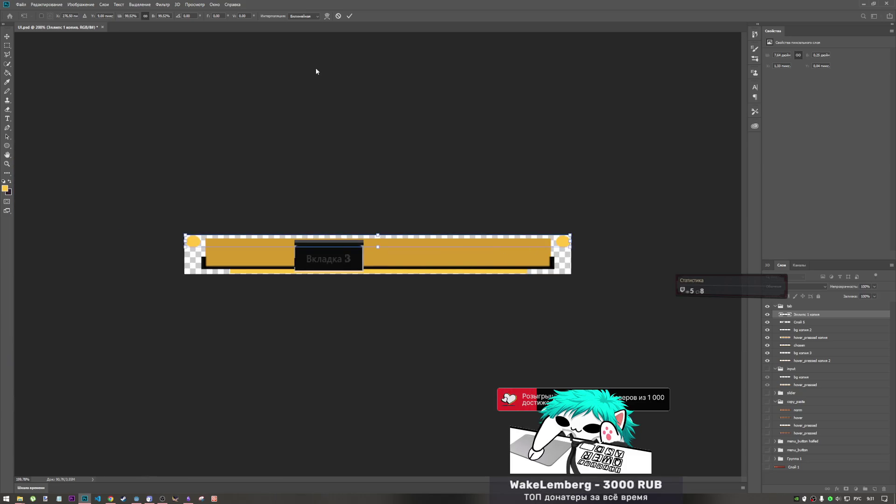
{"action": "left_click", "coordinate": [340, 15]}
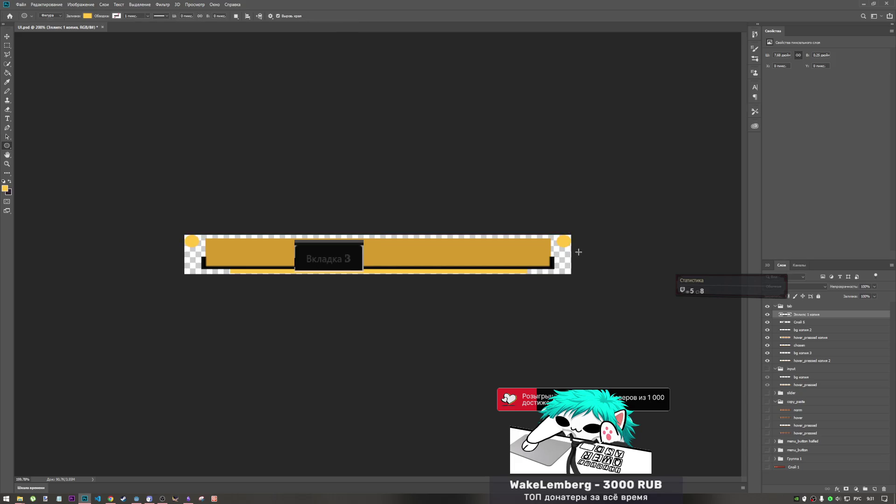
{"action": "scroll", "coordinate": [578, 252], "scroll_direction": "up", "scroll_amount": 4}
Step: Shrink the yellow corner circle very slightly, commit, and undo a one-pixel downward nudge
{"action": "key", "text": "ctrl+t"}
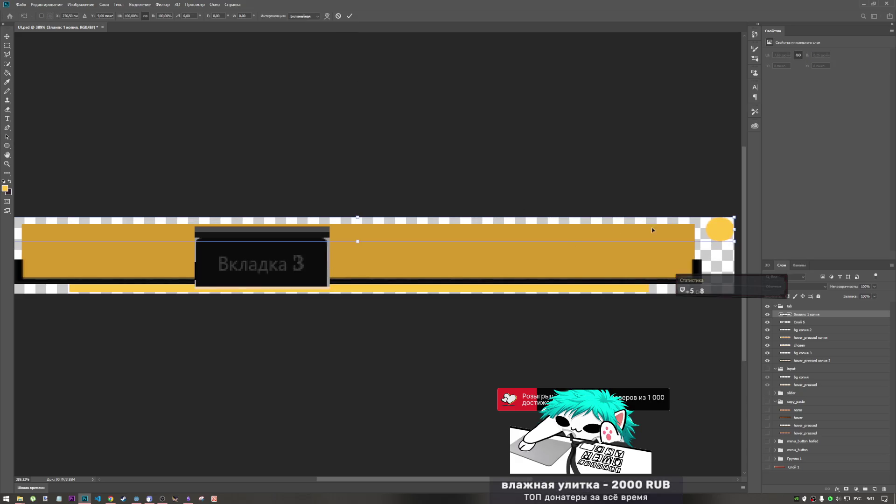
{"action": "left_click_drag", "start_coordinate": [735, 229], "coordinate": [729, 229]}
{"action": "scroll", "coordinate": [604, 197], "scroll_direction": "down", "scroll_amount": 2}
{"action": "scroll", "coordinate": [605, 197], "scroll_direction": "down", "scroll_amount": 1}
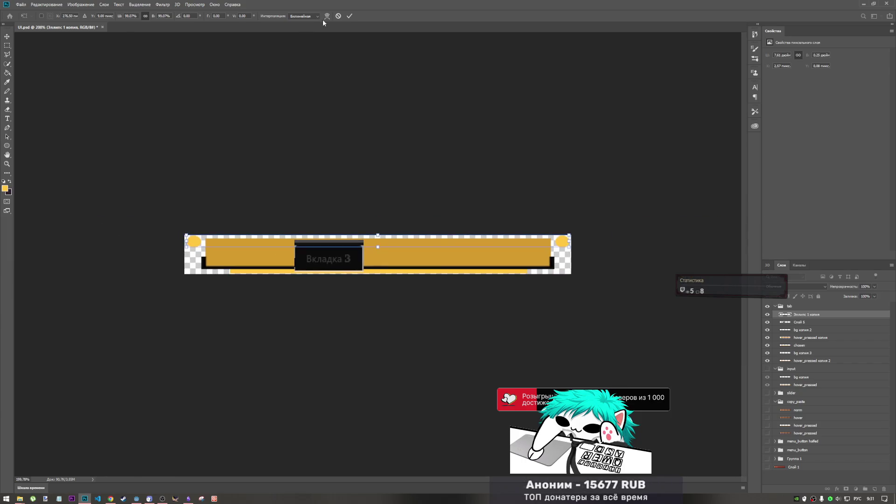
{"action": "left_click", "coordinate": [350, 15]}
{"action": "scroll", "coordinate": [214, 220], "scroll_direction": "up", "scroll_amount": 2}
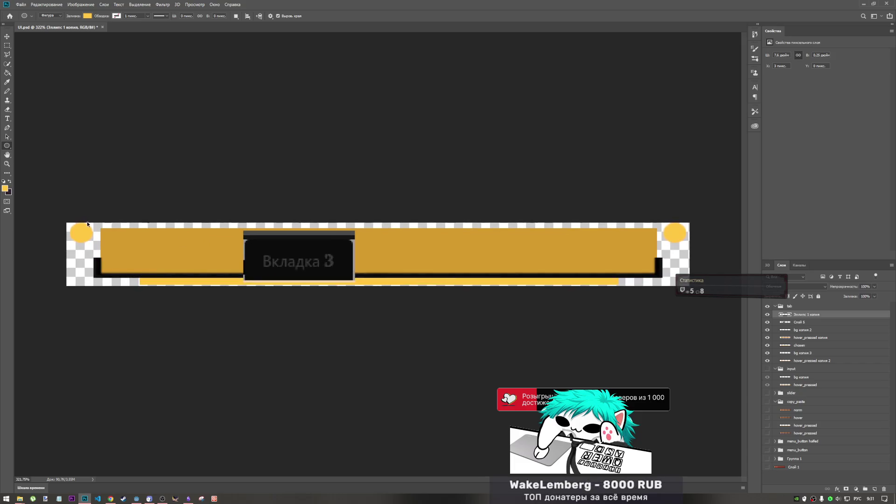
{"action": "key", "text": "ctrl+t"}
{"action": "key", "text": "Down"}
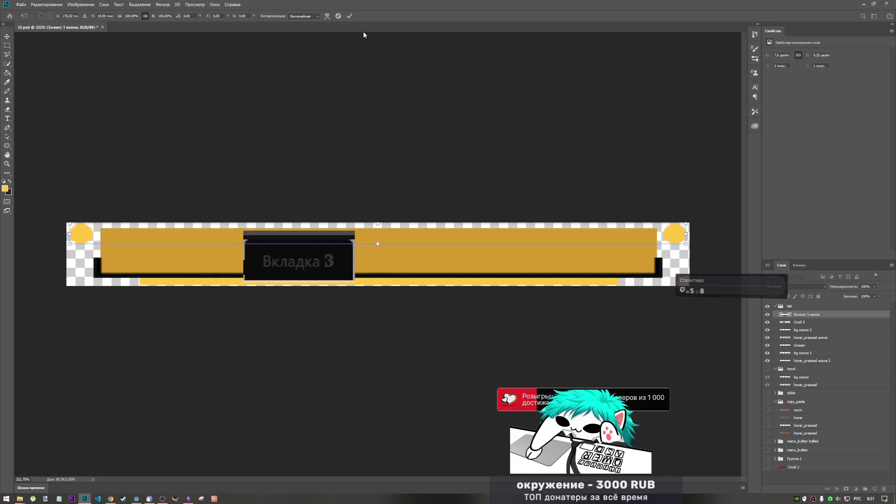
{"action": "left_click", "coordinate": [349, 15]}
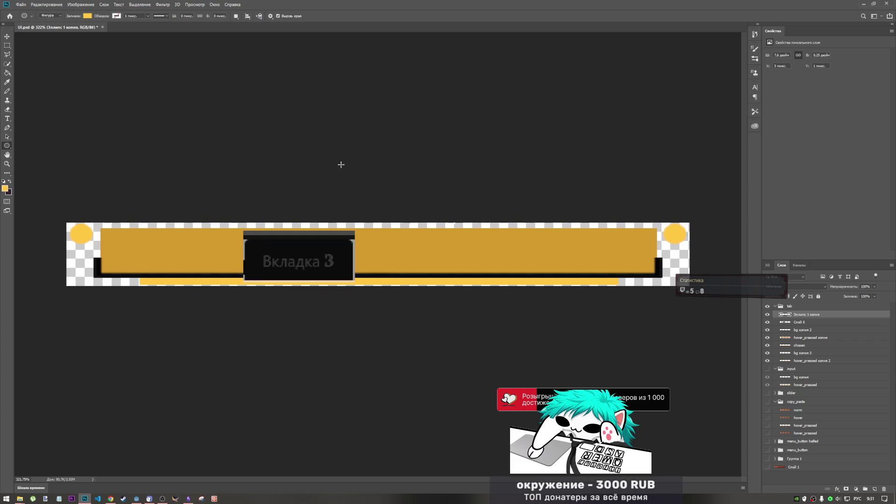
{"action": "key", "text": "ctrl+z"}
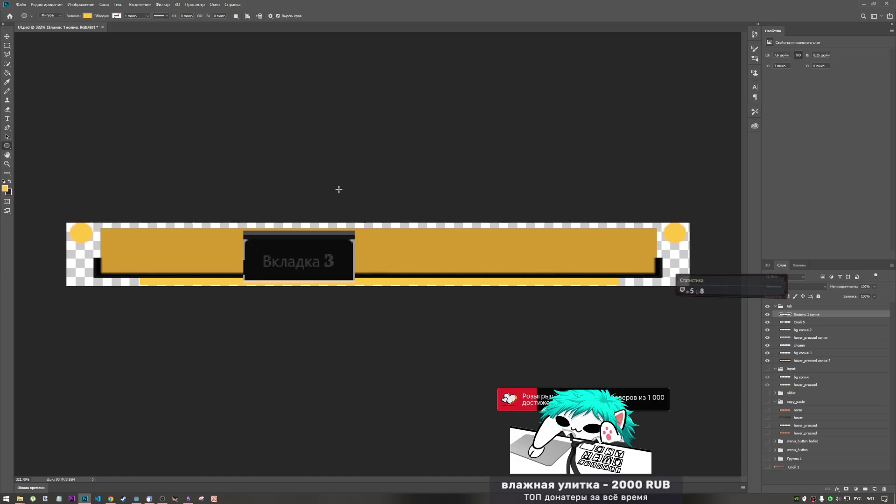
{"action": "scroll", "coordinate": [84, 255], "scroll_direction": "up", "scroll_amount": 5}
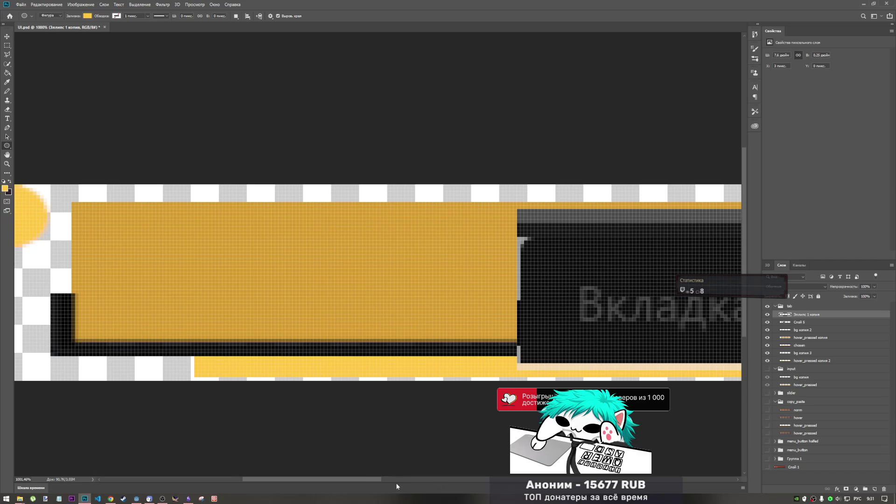
{"action": "scroll", "coordinate": [323, 475], "scroll_direction": "left", "scroll_amount": 5}
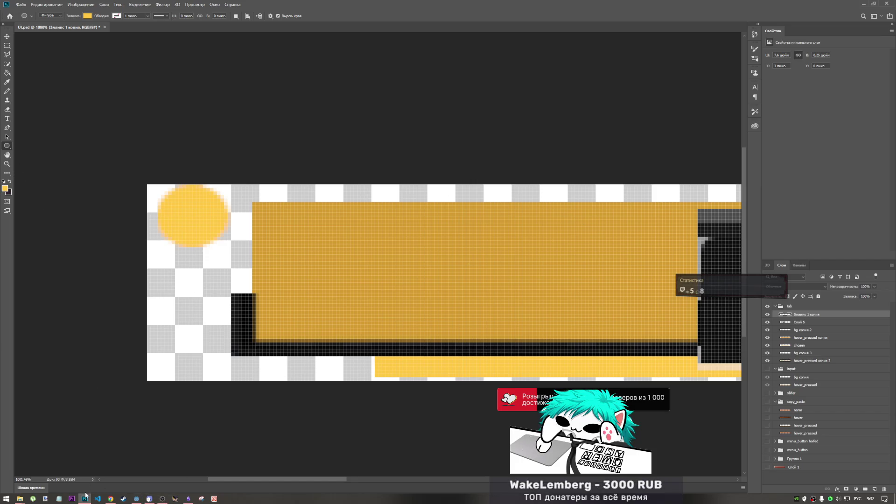
{"action": "mouse_move", "coordinate": [108, 500]}
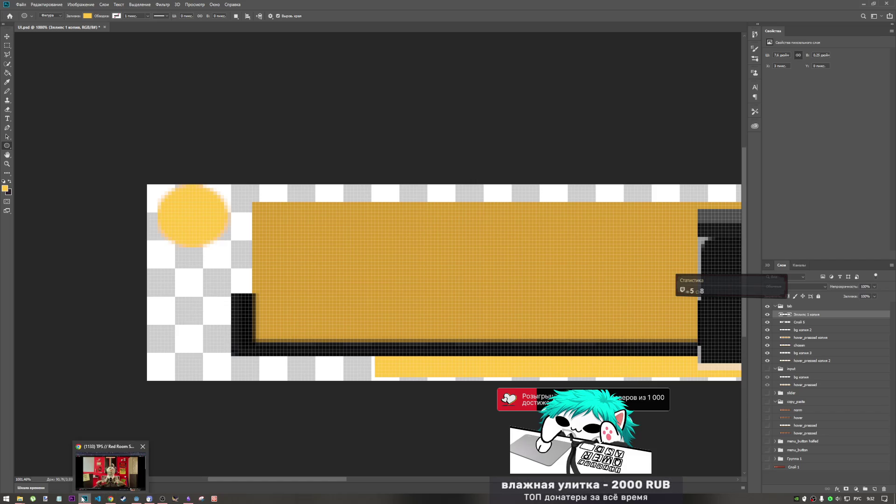
{"action": "mouse_move", "coordinate": [20, 500]}
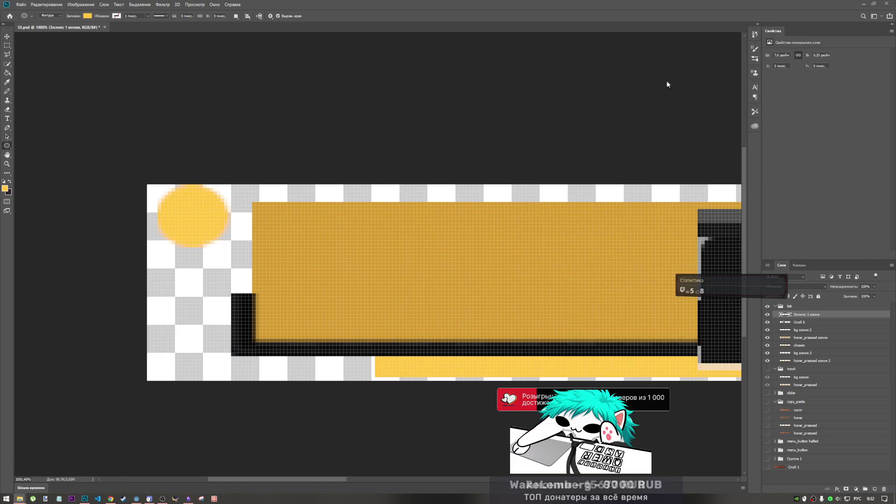
{"action": "mouse_move", "coordinate": [154, 500]}
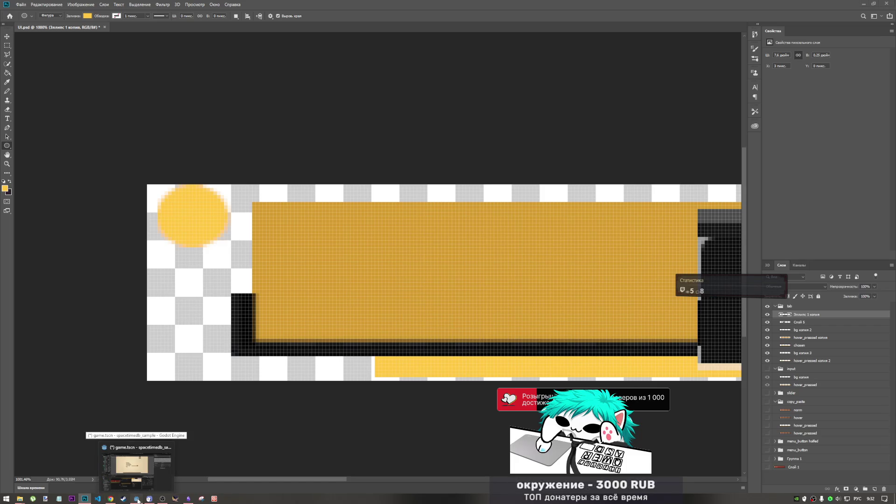
{"action": "left_click", "coordinate": [137, 499]}
{"action": "left_click", "coordinate": [188, 499]}
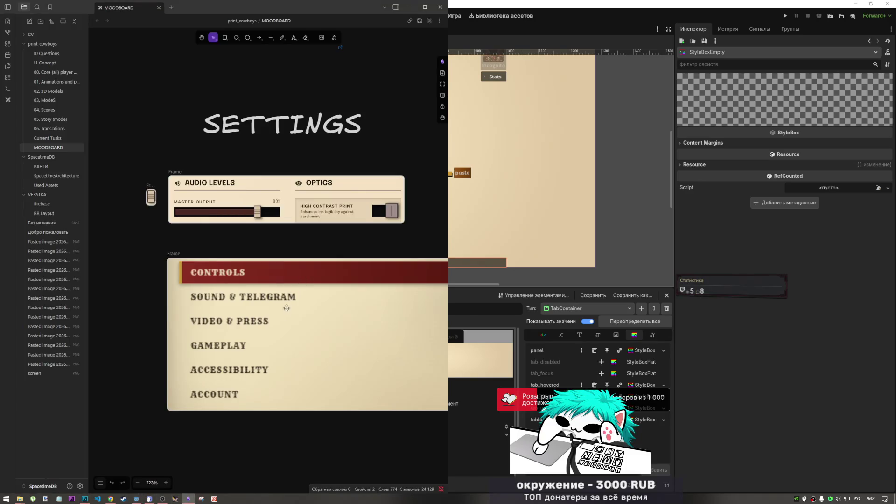
{"action": "scroll", "coordinate": [289, 318], "scroll_direction": "up", "scroll_amount": 3}
{"action": "scroll", "coordinate": [289, 317], "scroll_direction": "down", "scroll_amount": 3}
{"action": "scroll", "coordinate": [305, 369], "scroll_direction": "up", "scroll_amount": 5}
{"action": "scroll", "coordinate": [304, 364], "scroll_direction": "down", "scroll_amount": 5}
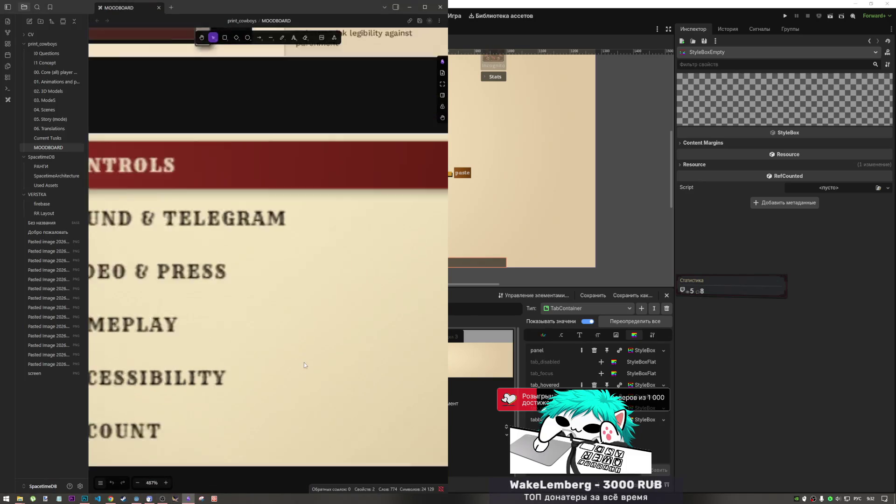
{"action": "scroll", "coordinate": [303, 345], "scroll_direction": "up", "scroll_amount": 3}
{"action": "scroll", "coordinate": [252, 275], "scroll_direction": "up", "scroll_amount": 4}
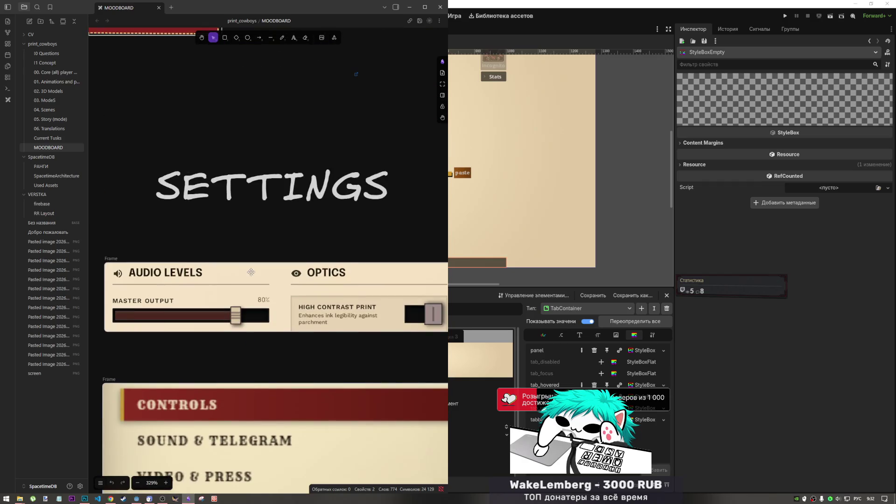
{"action": "scroll", "coordinate": [251, 275], "scroll_direction": "down", "scroll_amount": 2}
{"action": "scroll", "coordinate": [276, 295], "scroll_direction": "down", "scroll_amount": 3}
{"action": "scroll", "coordinate": [339, 327], "scroll_direction": "up", "scroll_amount": 2}
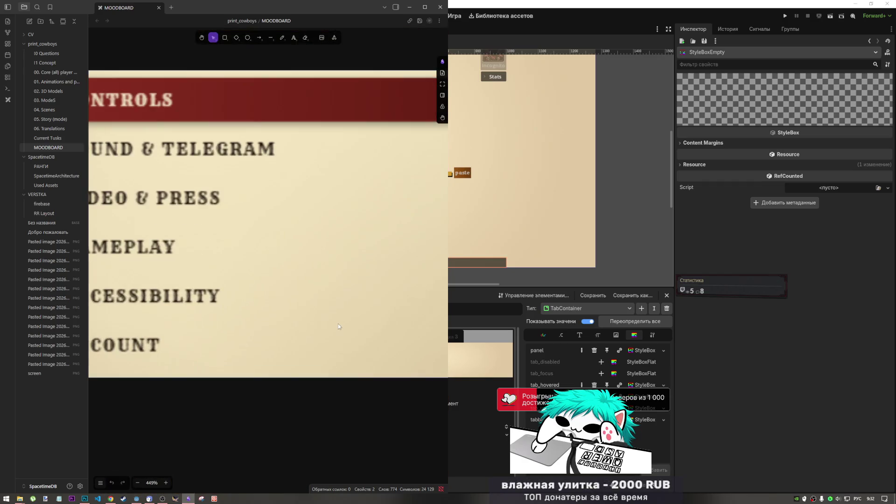
{"action": "scroll", "coordinate": [337, 323], "scroll_direction": "down", "scroll_amount": 4}
{"action": "scroll", "coordinate": [239, 164], "scroll_direction": "up", "scroll_amount": 2}
{"action": "scroll", "coordinate": [245, 154], "scroll_direction": "up", "scroll_amount": 4}
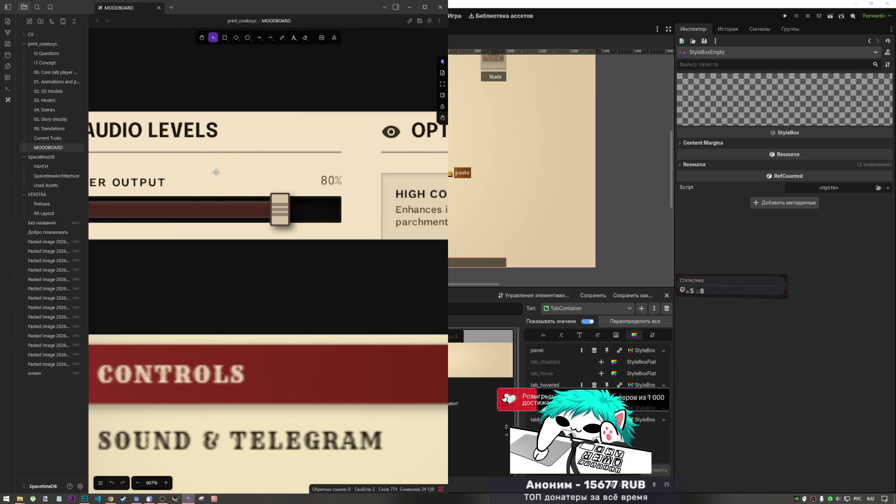
{"action": "key", "text": "alt+Tab"}
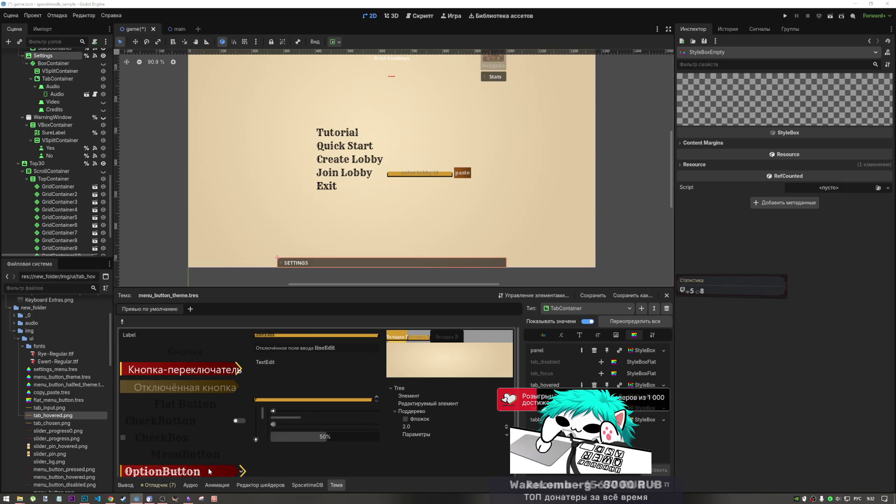
{"action": "key", "text": "alt+Tab"}
{"action": "key", "text": "alt+Tab"}
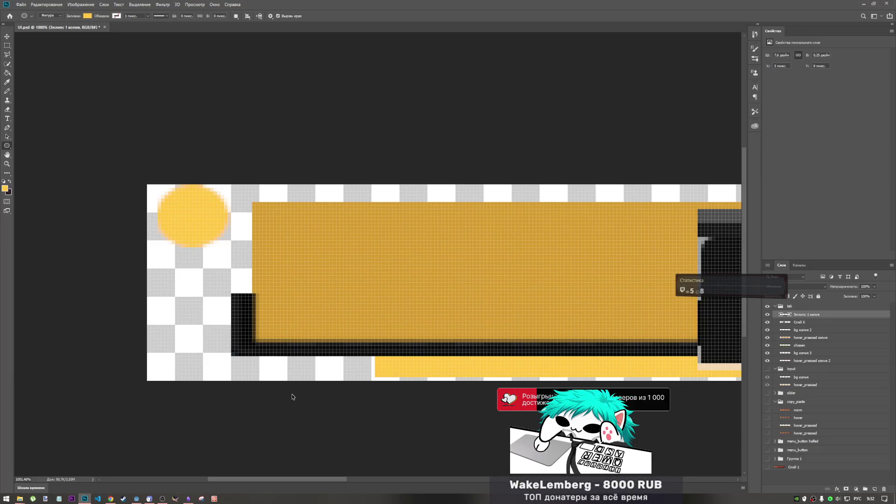
{"action": "key", "text": "ctrl+v"}
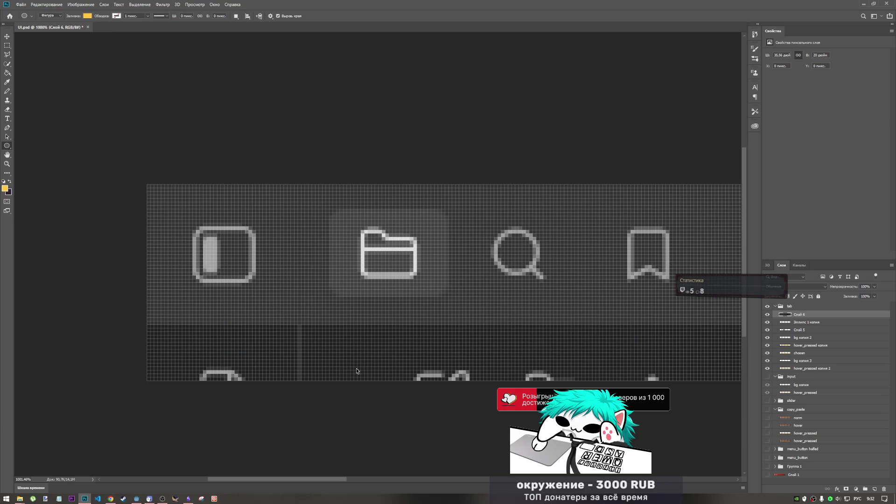
{"action": "key", "text": "ctrl+t"}
{"action": "mouse_move", "coordinate": [507, 301]}
{"action": "left_mouse_down"}
{"action": "mouse_move", "coordinate": [192, 386]}
{"action": "mouse_move", "coordinate": [217, 165]}
{"action": "mouse_move", "coordinate": [149, 120]}
{"action": "mouse_move", "coordinate": [168, 202]}
{"action": "mouse_move", "coordinate": [382, 246]}
{"action": "mouse_move", "coordinate": [374, 271]}
{"action": "mouse_move", "coordinate": [536, 251]}
{"action": "mouse_move", "coordinate": [448, 354]}
{"action": "mouse_move", "coordinate": [294, 299]}
{"action": "left_mouse_up"}
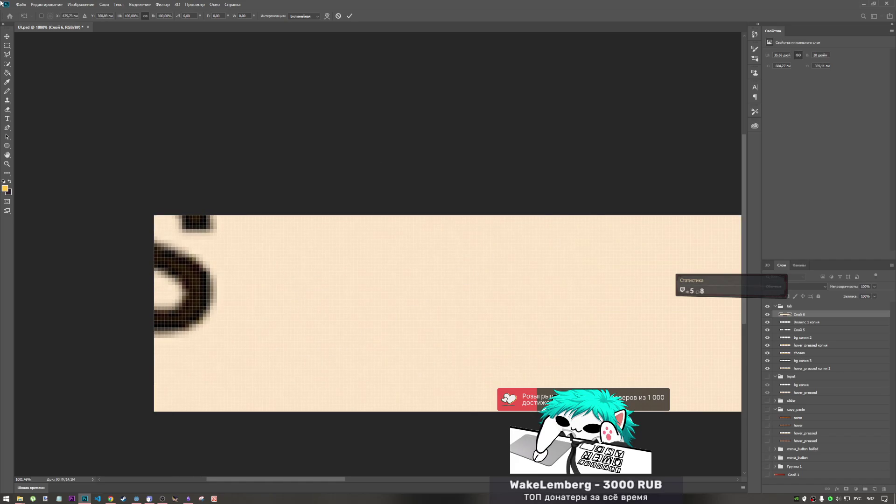
{"action": "left_click", "coordinate": [7, 83]}
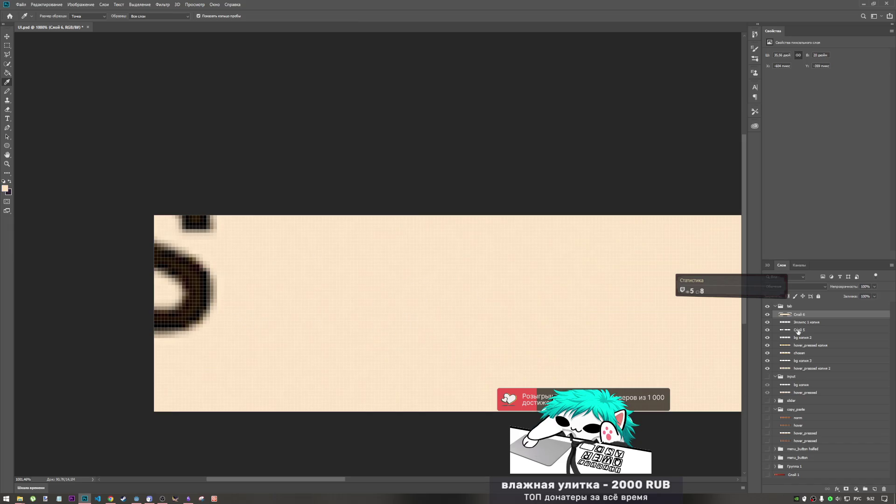
{"action": "key", "text": "Delete"}
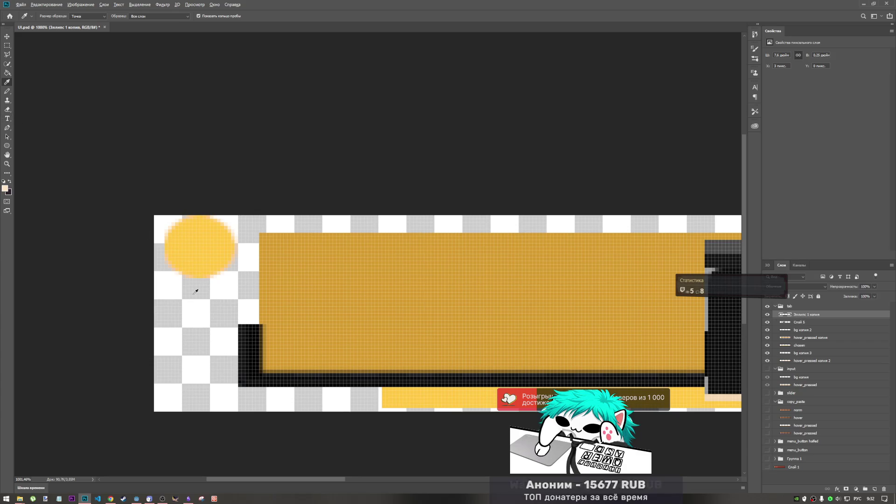
{"action": "scroll", "coordinate": [189, 290], "scroll_direction": "down", "scroll_amount": 5}
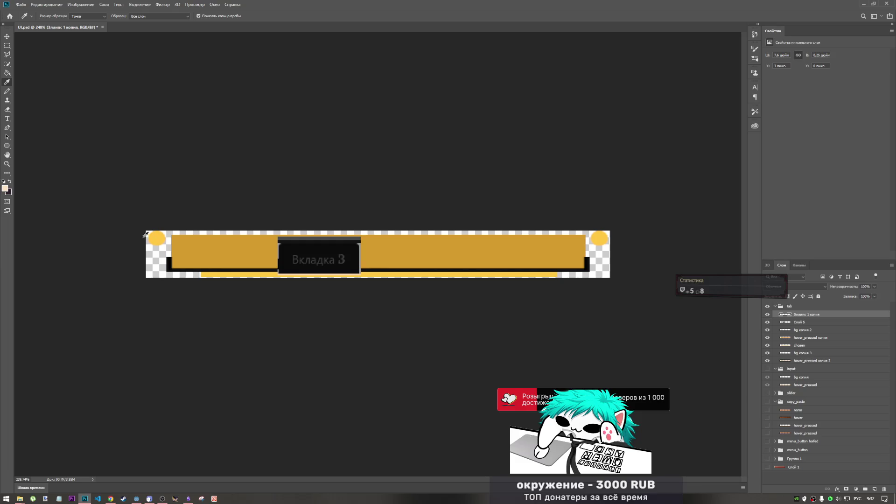
Step: Load the yellow circle's pixels as a selection and marquee a 415×19 px strip along the tab
{"action": "left_click", "coordinate": [7, 45]}
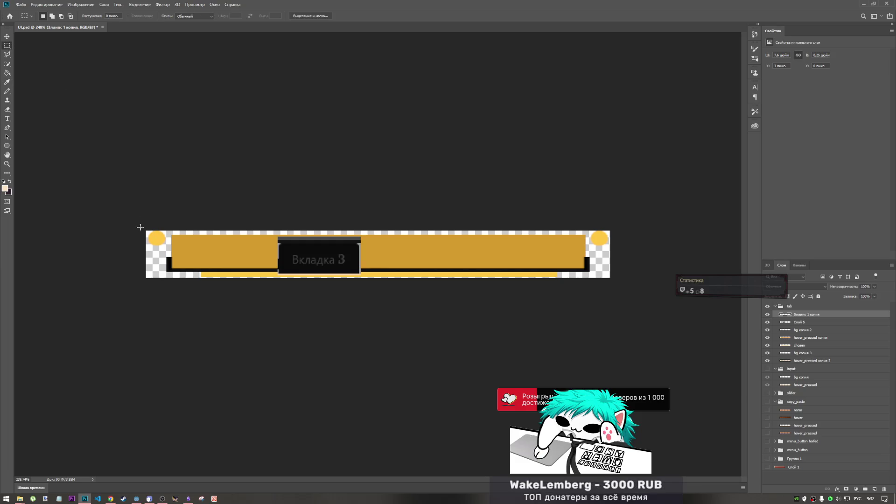
{"action": "scroll", "coordinate": [140, 235], "scroll_direction": "up", "scroll_amount": 4}
{"action": "scroll", "coordinate": [387, 447], "scroll_direction": "up", "scroll_amount": 1}
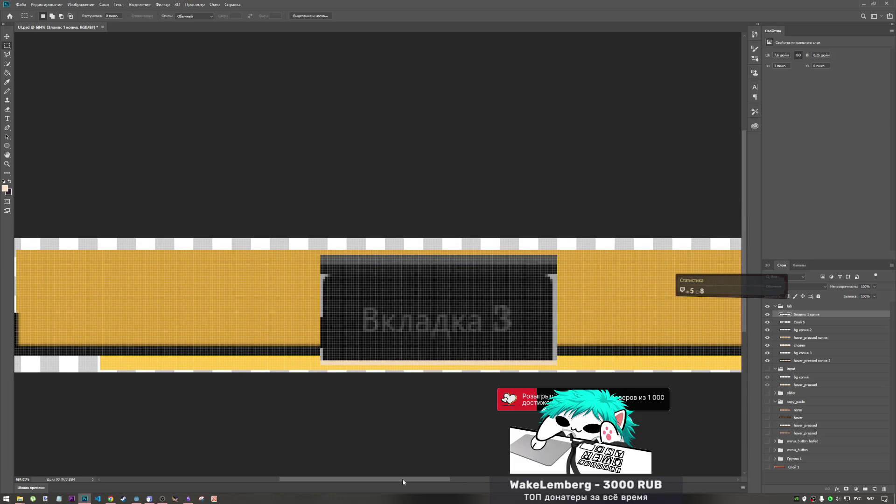
{"action": "scroll", "coordinate": [403, 481], "scroll_direction": "left", "scroll_amount": 8}
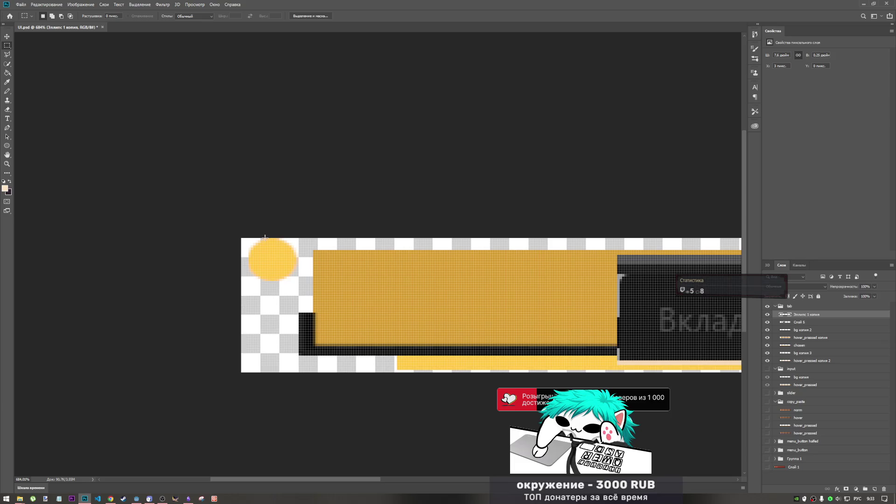
{"action": "mouse_move", "coordinate": [272, 237]}
{"action": "left_mouse_down"}
{"action": "mouse_move", "coordinate": [894, 225]}
{"action": "mouse_move", "coordinate": [461, 255]}
{"action": "left_mouse_up"}
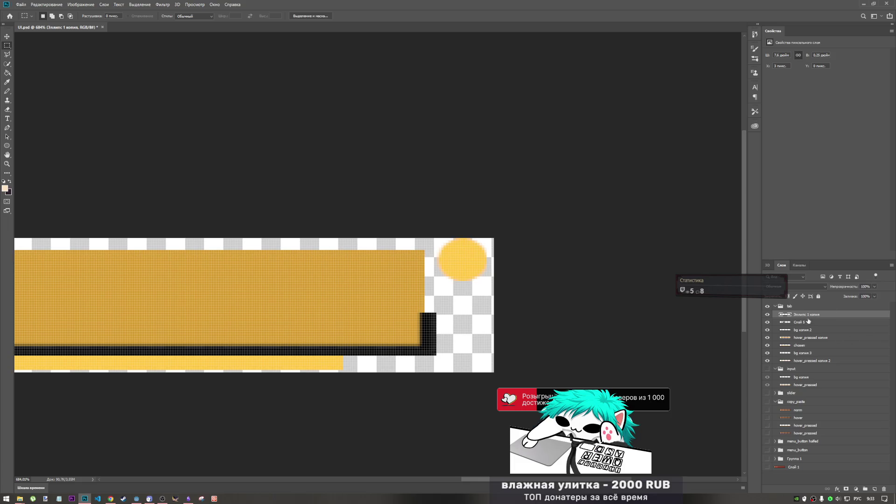
{"action": "right_click", "coordinate": [785, 314]}
{"action": "left_click", "coordinate": [803, 323]}
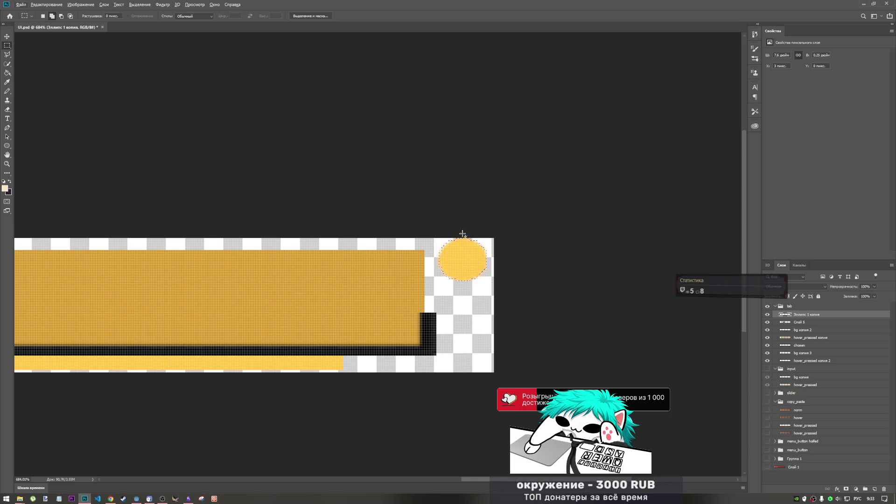
{"action": "mouse_move", "coordinate": [462, 231]}
{"action": "left_mouse_down"}
{"action": "mouse_move", "coordinate": [375, 260]}
{"action": "mouse_move", "coordinate": [14, 273]}
{"action": "mouse_move", "coordinate": [302, 272]}
{"action": "mouse_move", "coordinate": [9, 275]}
{"action": "mouse_move", "coordinate": [2, 284]}
{"action": "mouse_move", "coordinate": [416, 275]}
{"action": "left_mouse_up"}
Step: Zoom into the strip's left end and redraw the thin selection along its edge beside the circle
{"action": "scroll", "coordinate": [385, 236], "scroll_direction": "down", "scroll_amount": 5}
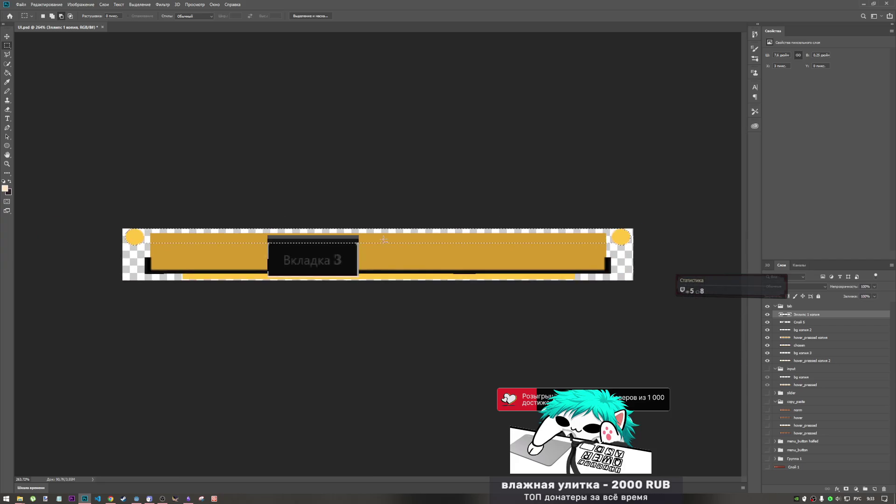
{"action": "scroll", "coordinate": [461, 257], "scroll_direction": "up", "scroll_amount": 2}
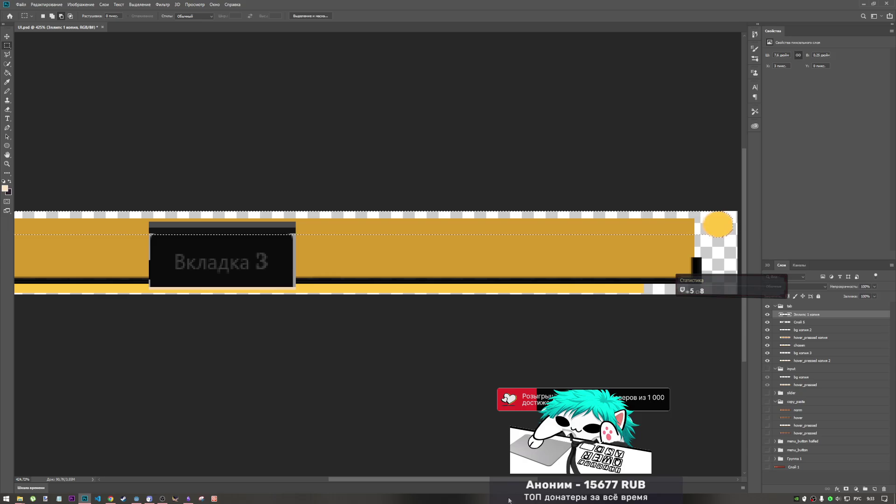
{"action": "scroll", "coordinate": [450, 481], "scroll_direction": "left", "scroll_amount": 5}
{"action": "scroll", "coordinate": [252, 278], "scroll_direction": "up", "scroll_amount": 4}
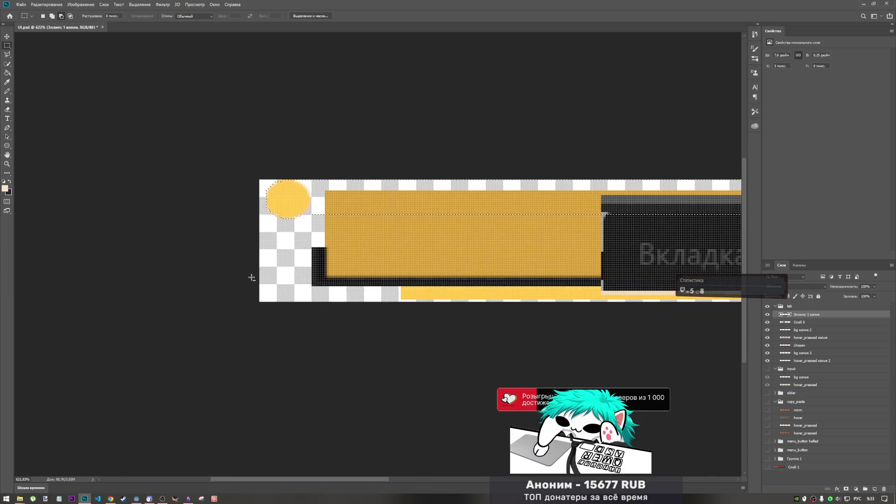
{"action": "scroll", "coordinate": [267, 216], "scroll_direction": "up", "scroll_amount": 3}
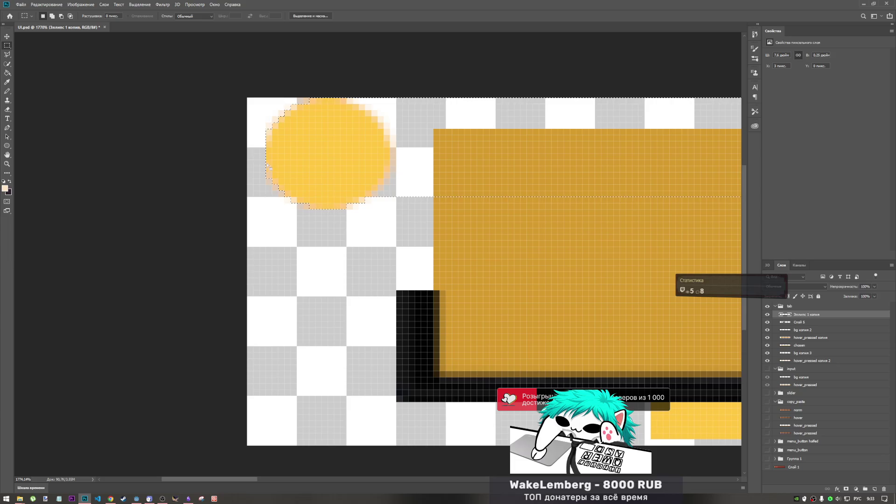
{"action": "left_click_drag", "start_coordinate": [259, 160], "coordinate": [294, 292]}
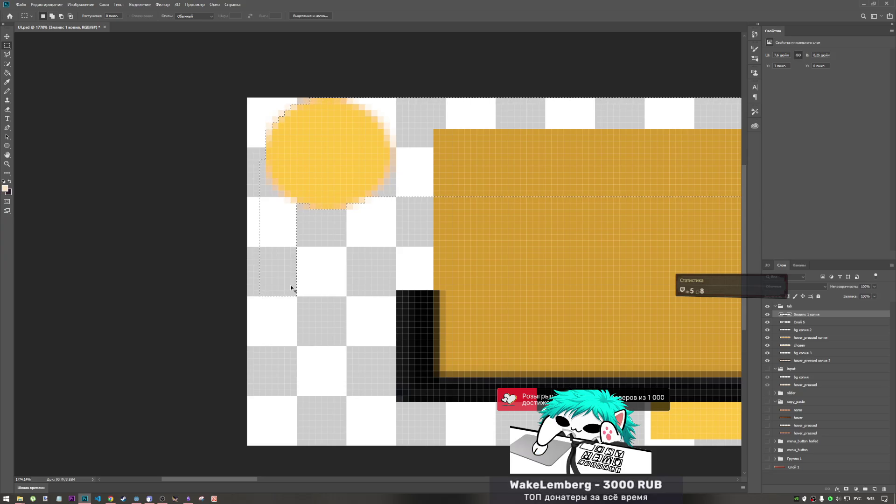
{"action": "mouse_move", "coordinate": [266, 159]}
{"action": "left_mouse_down"}
{"action": "mouse_move", "coordinate": [300, 288]}
{"action": "mouse_move", "coordinate": [307, 377]}
{"action": "mouse_move", "coordinate": [327, 414]}
{"action": "mouse_move", "coordinate": [382, 447]}
{"action": "mouse_move", "coordinate": [893, 460]}
{"action": "mouse_move", "coordinate": [820, 488]}
{"action": "mouse_move", "coordinate": [369, 4]}
{"action": "mouse_move", "coordinate": [256, 483]}
{"action": "mouse_move", "coordinate": [18, 282]}
{"action": "mouse_move", "coordinate": [584, 3]}
{"action": "mouse_move", "coordinate": [796, 414]}
{"action": "mouse_move", "coordinate": [650, 260]}
{"action": "mouse_move", "coordinate": [732, 184]}
{"action": "mouse_move", "coordinate": [733, 31]}
{"action": "mouse_move", "coordinate": [728, 84]}
{"action": "mouse_move", "coordinate": [630, 250]}
{"action": "mouse_move", "coordinate": [648, 294]}
{"action": "left_mouse_up"}
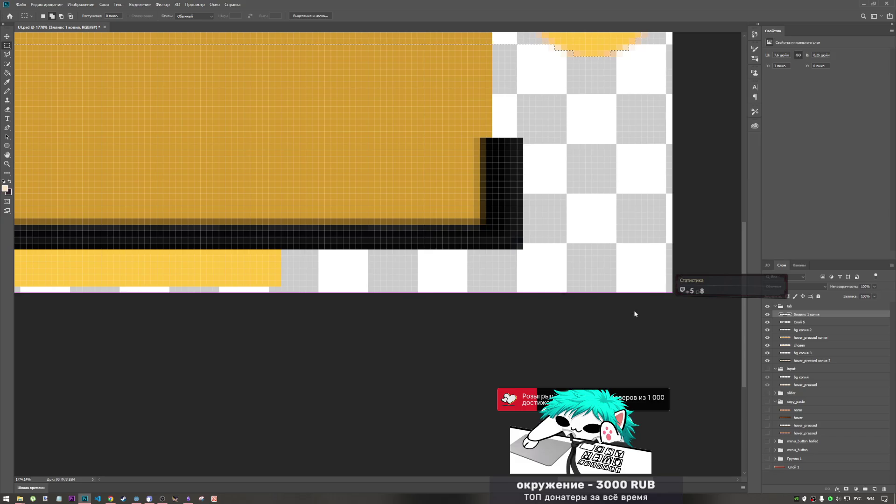
{"action": "scroll", "coordinate": [612, 317], "scroll_direction": "down", "scroll_amount": 2}
{"action": "scroll", "coordinate": [609, 315], "scroll_direction": "down", "scroll_amount": 2}
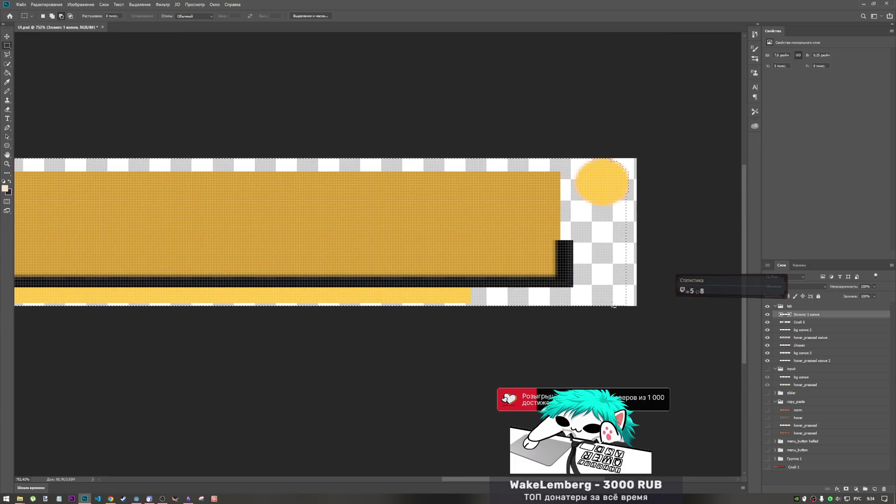
{"action": "scroll", "coordinate": [628, 206], "scroll_direction": "up", "scroll_amount": 3}
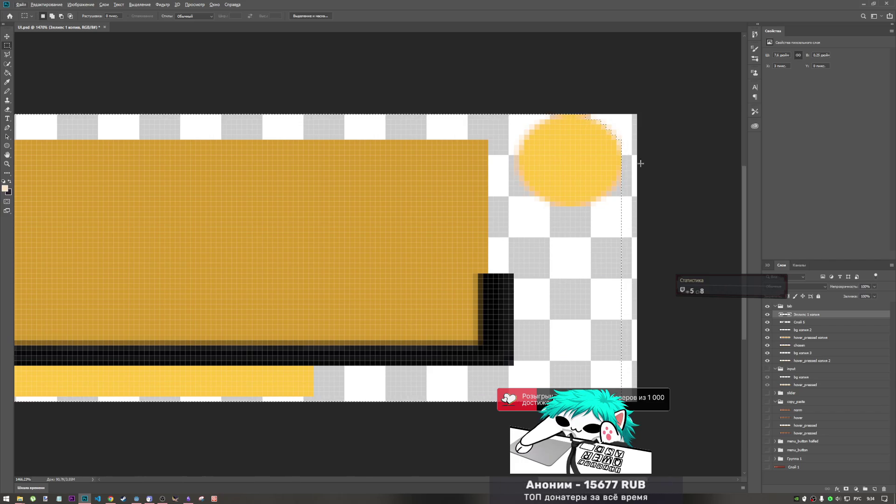
{"action": "scroll", "coordinate": [627, 177], "scroll_direction": "down", "scroll_amount": 4}
{"action": "scroll", "coordinate": [273, 186], "scroll_direction": "down", "scroll_amount": 2}
{"action": "scroll", "coordinate": [55, 219], "scroll_direction": "up", "scroll_amount": 6}
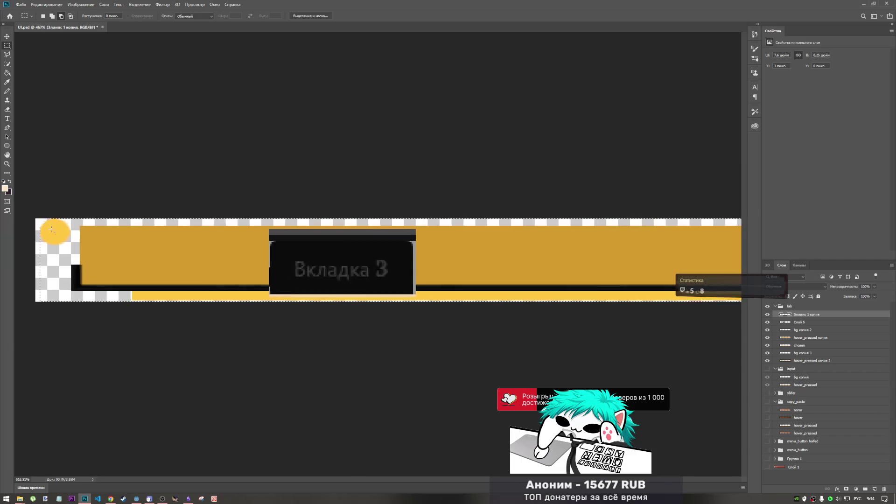
{"action": "scroll", "coordinate": [54, 219], "scroll_direction": "up", "scroll_amount": 2}
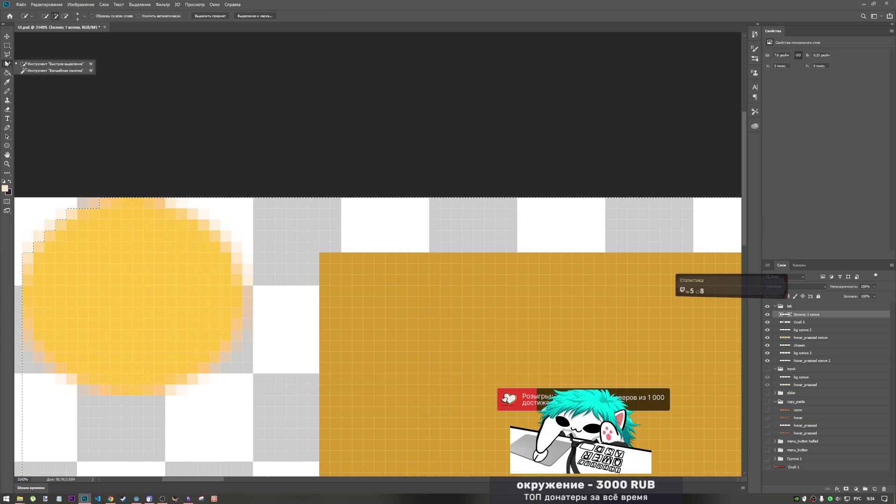
Step: Fill the selected strip with peach on a new layer, Слой 6, after undoing a test fill
{"action": "left_click", "coordinate": [7, 64]}
{"action": "scroll", "coordinate": [289, 196], "scroll_direction": "down", "scroll_amount": 6}
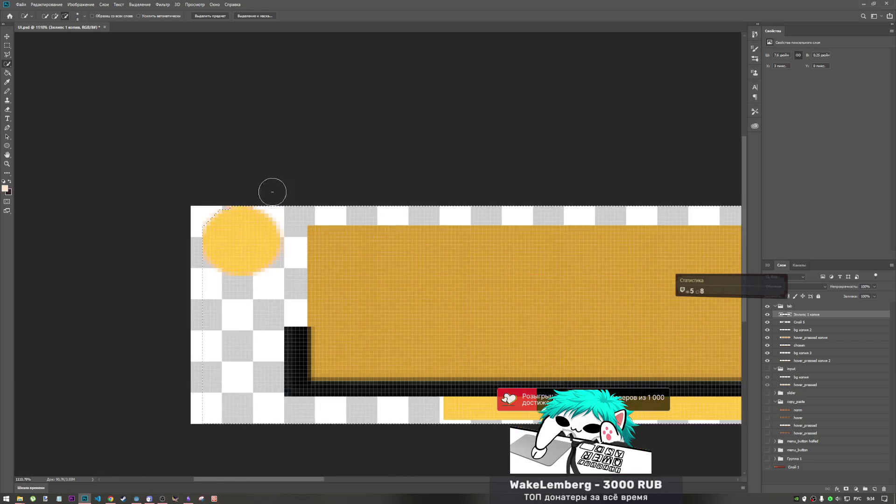
{"action": "left_click", "coordinate": [8, 74]}
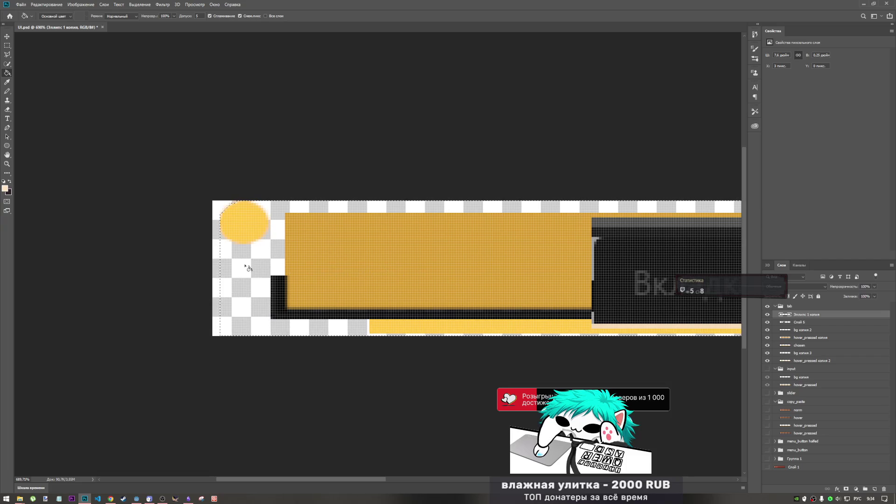
{"action": "left_click", "coordinate": [246, 262]}
{"action": "left_click", "coordinate": [247, 227]}
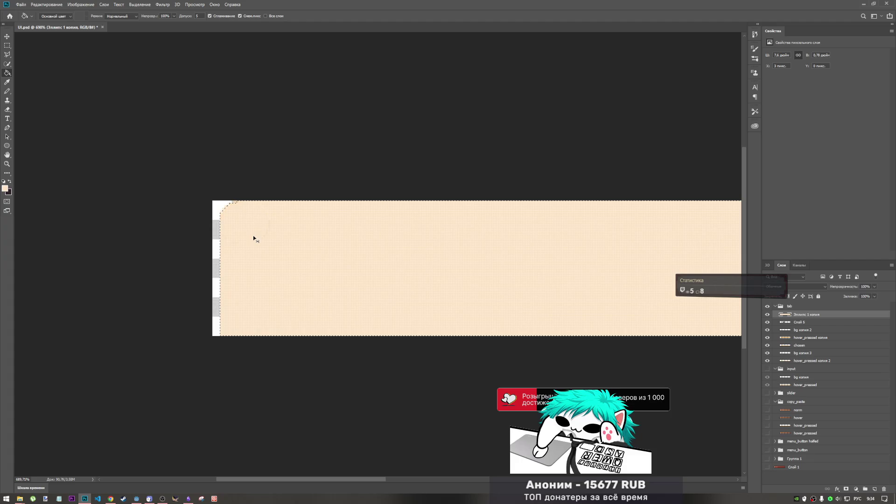
{"action": "key", "text": "ctrl+z"}
{"action": "key", "text": "ctrl+z"}
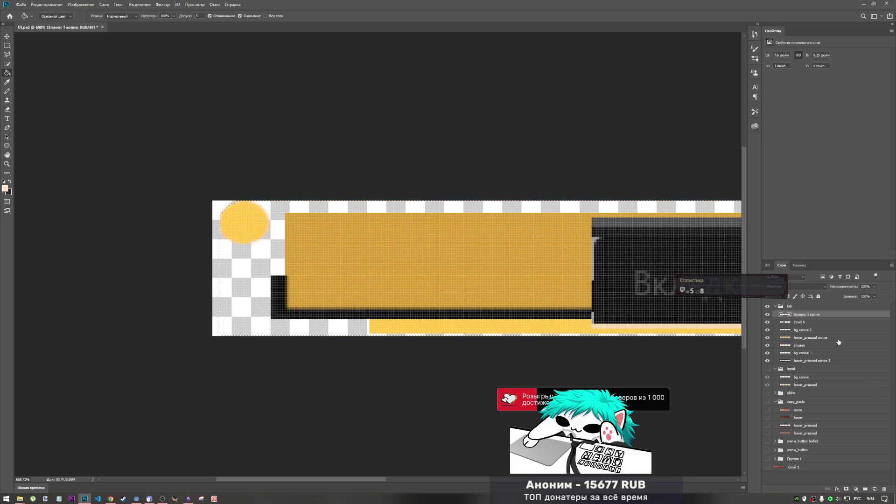
{"action": "key", "text": "ctrl+shift+alt+n"}
{"action": "left_click", "coordinate": [256, 255]}
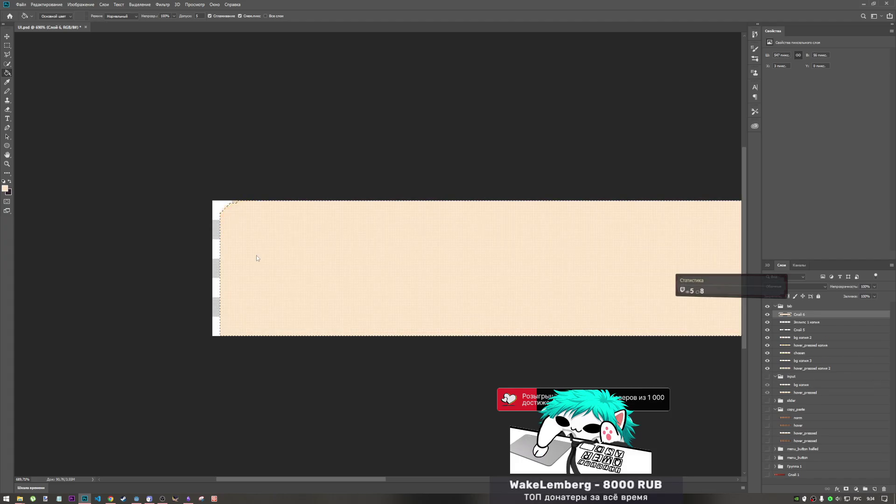
{"action": "scroll", "coordinate": [268, 280], "scroll_direction": "down", "scroll_amount": 5}
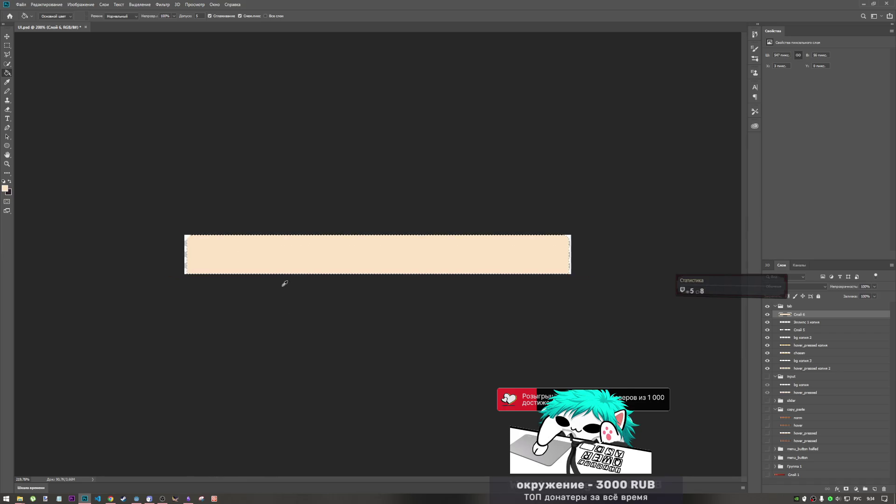
{"action": "scroll", "coordinate": [284, 281], "scroll_direction": "up", "scroll_amount": 3}
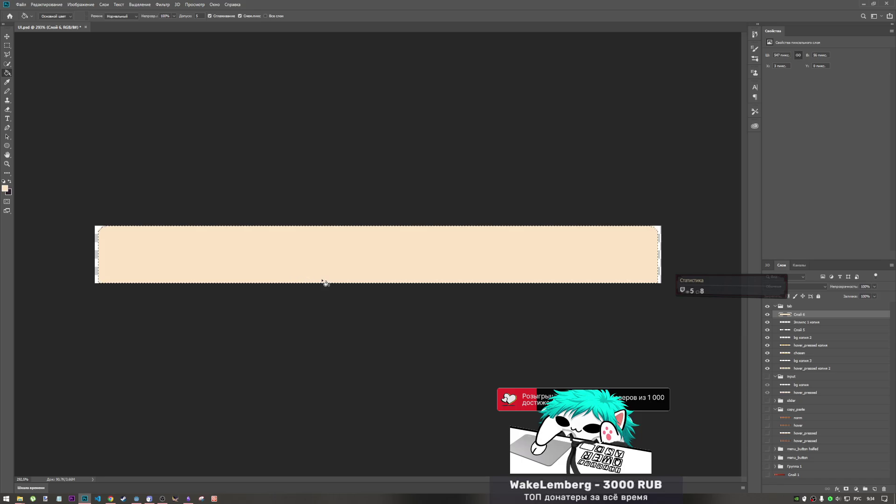
Step: Remove Слой 5 and Эллипс 1 копия and move Слой 6 to the bottom of the tab group
{"action": "left_click", "coordinate": [767, 322]}
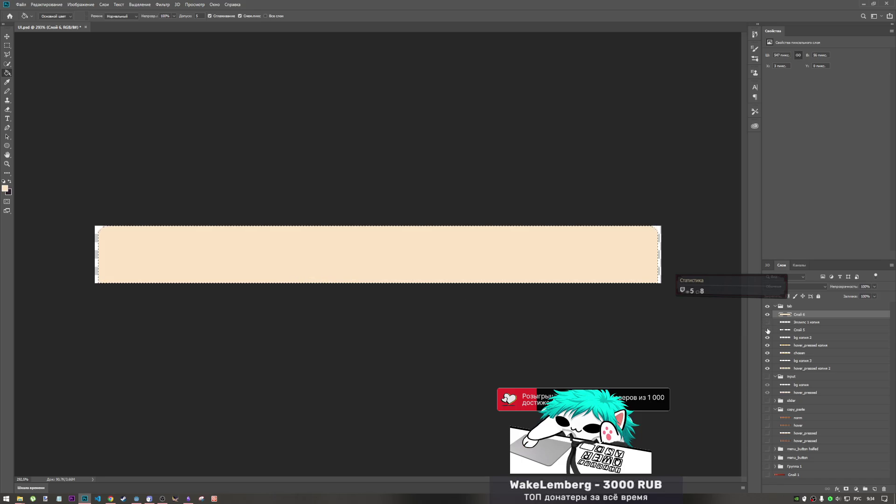
{"action": "left_click_drag", "start_coordinate": [787, 323], "coordinate": [799, 331]}
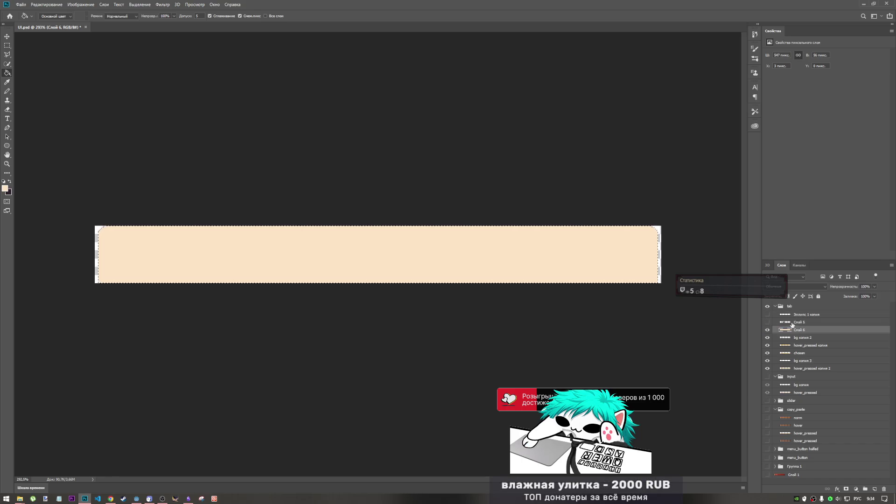
{"action": "left_click", "coordinate": [767, 314]}
{"action": "left_click", "coordinate": [768, 322]}
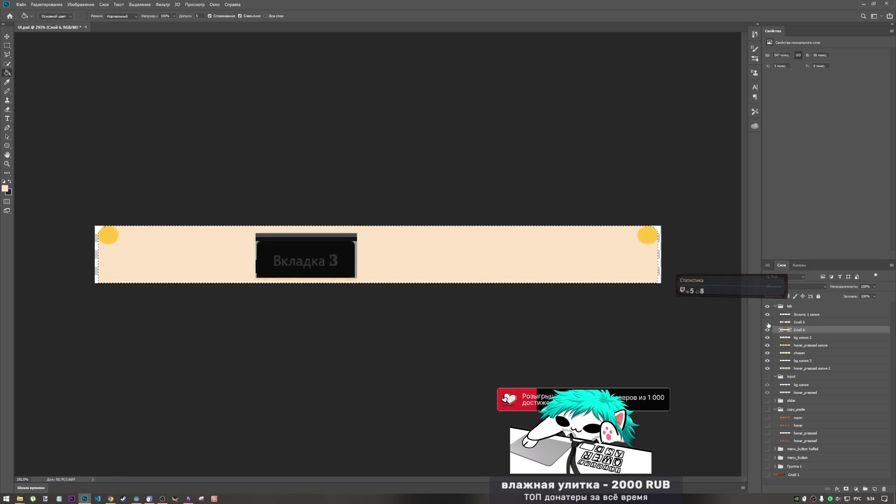
{"action": "left_click", "coordinate": [768, 322]}
{"action": "left_click", "coordinate": [768, 314]}
{"action": "left_click", "coordinate": [812, 314]}
{"action": "left_click", "coordinate": [811, 322], "text": "shift"}
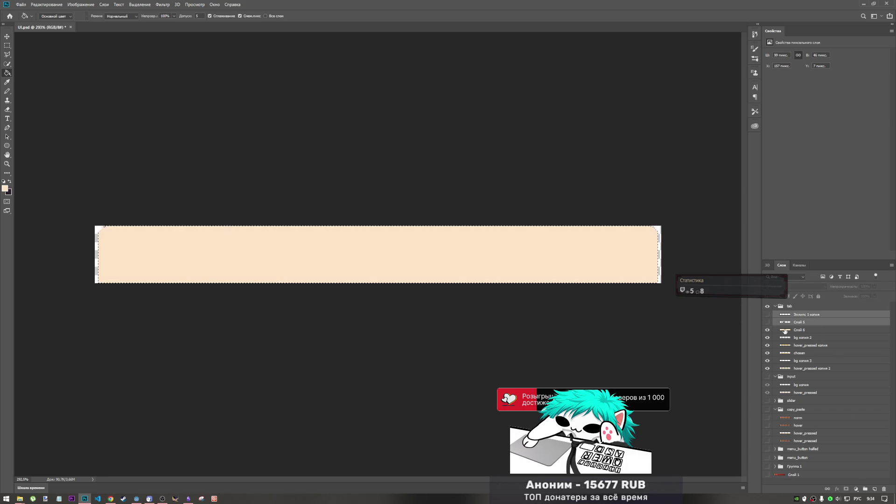
{"action": "key", "text": "ctrl+d"}
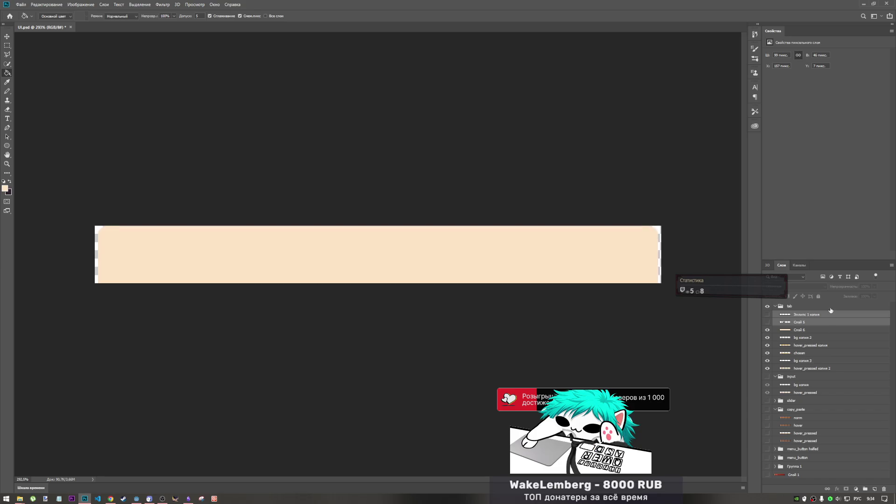
{"action": "left_click", "coordinate": [801, 321]}
{"action": "key", "text": "ctrl+e"}
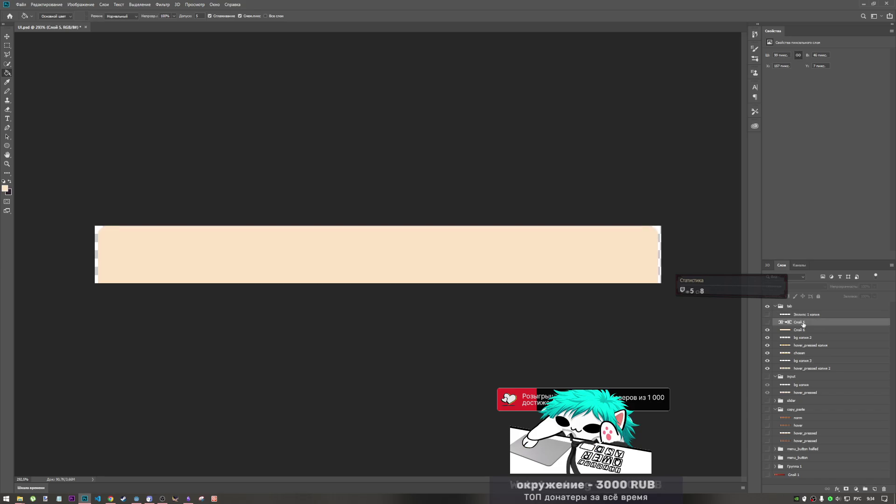
{"action": "left_click_drag", "start_coordinate": [802, 314], "coordinate": [813, 353]}
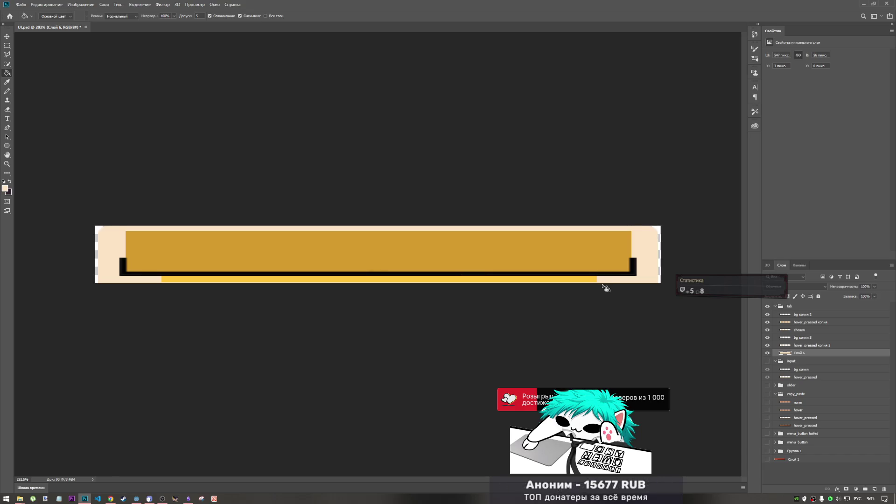
Step: Scale the bg копия 2 and hover_pressed копия 2 bar layers up to 104%
{"action": "left_click", "coordinate": [802, 314]}
{"action": "left_click", "coordinate": [811, 345], "text": "shift"}
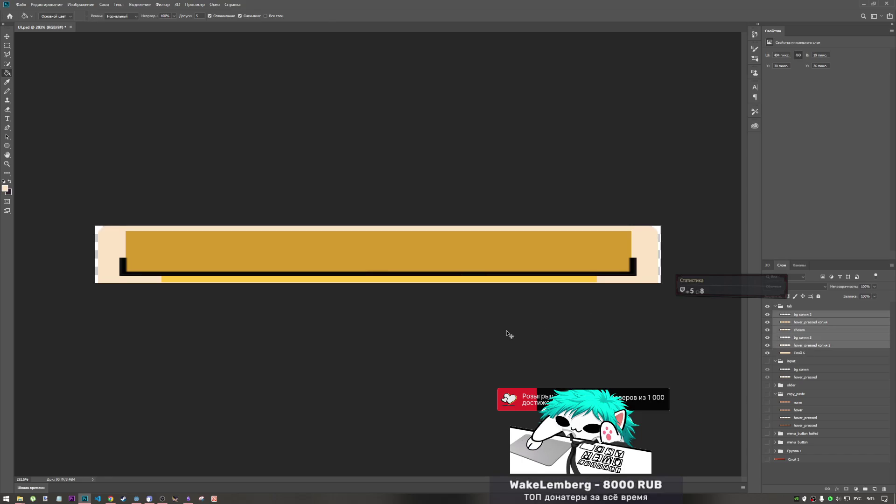
{"action": "key", "text": "ctrl+t"}
{"action": "left_click_drag", "start_coordinate": [377, 281], "coordinate": [377, 282]}
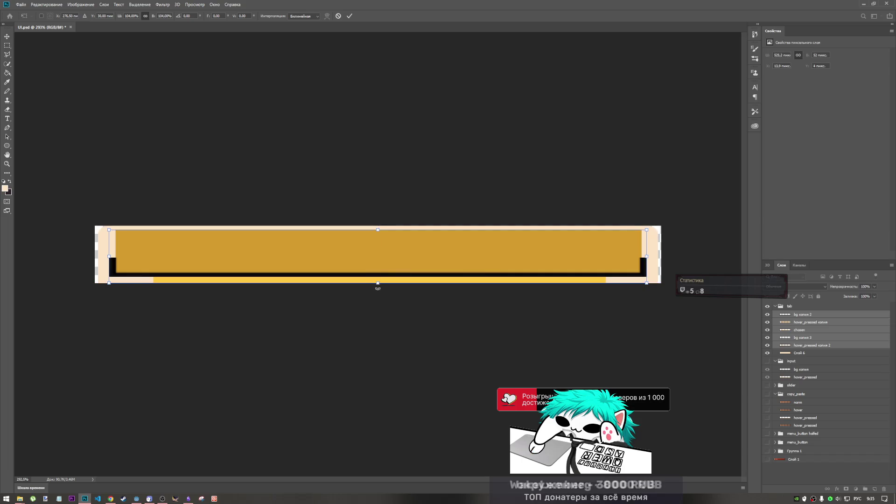
{"action": "key", "text": "Return"}
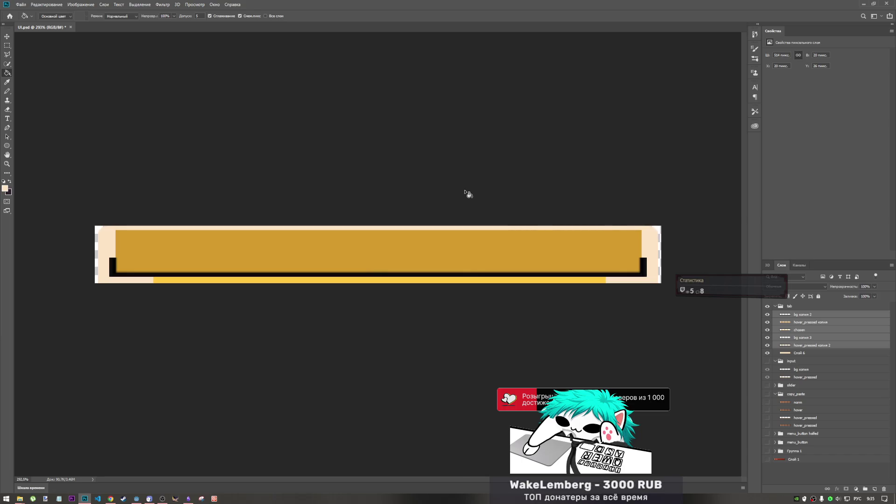
Step: Shift the gold bar layers down a few pixels
{"action": "key", "text": "ctrl+t"}
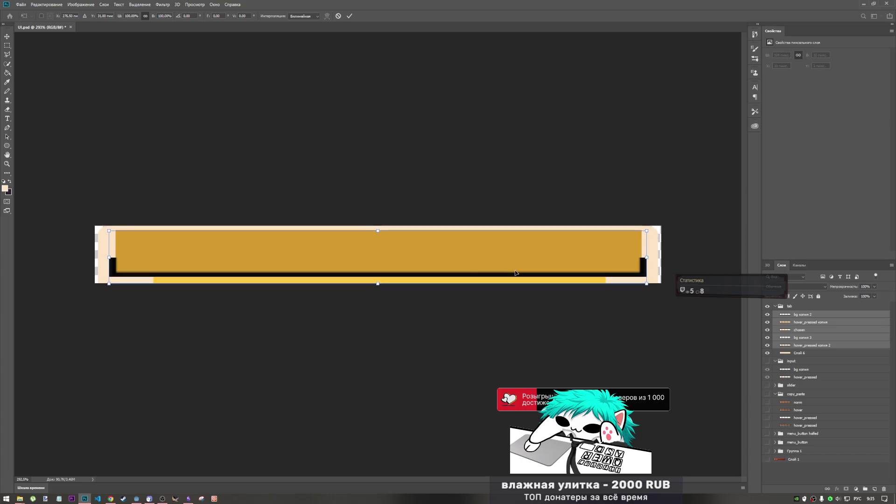
{"action": "left_click_drag", "start_coordinate": [515, 271], "coordinate": [516, 273]}
{"action": "key", "text": "Down"}
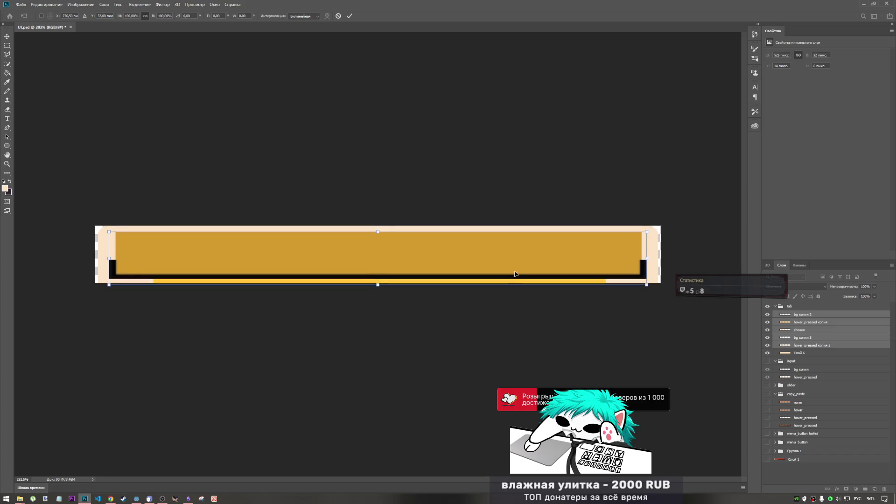
{"action": "key", "text": "Return"}
Step: Hide the bg копия 2 and hover_pressed копия layers, then check Godot and return to UI.psd
{"action": "key", "text": "g"}
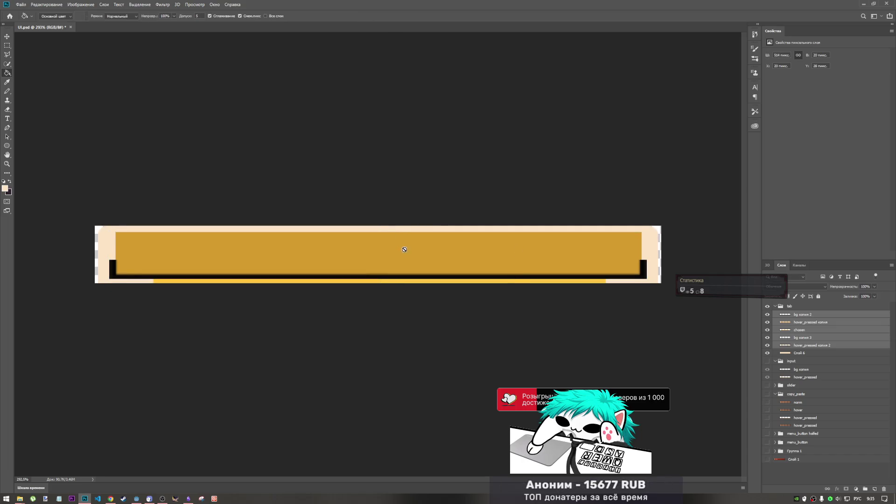
{"action": "scroll", "coordinate": [413, 250], "scroll_direction": "down", "scroll_amount": 3}
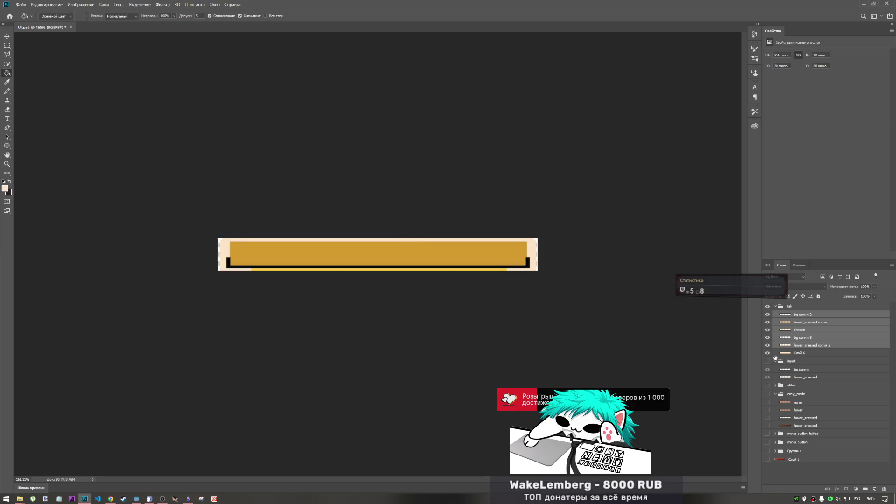
{"action": "left_click", "coordinate": [767, 322]}
{"action": "left_click", "coordinate": [767, 315]}
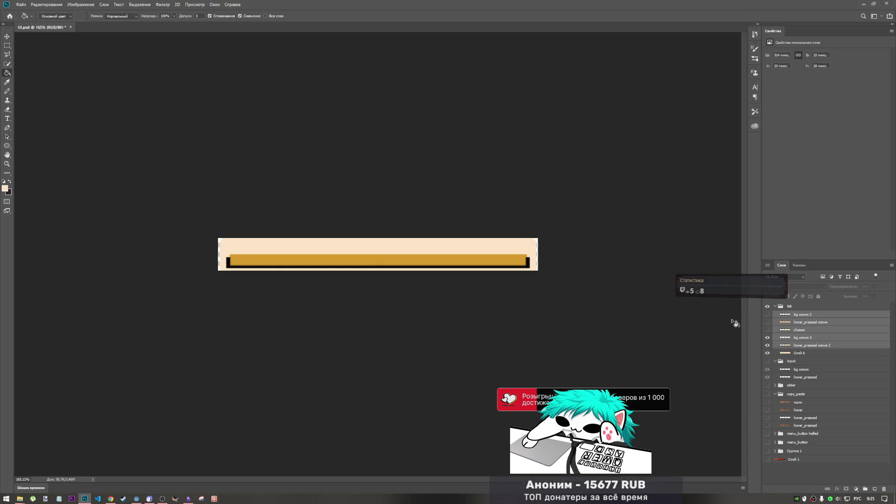
{"action": "key", "text": "alt+Tab"}
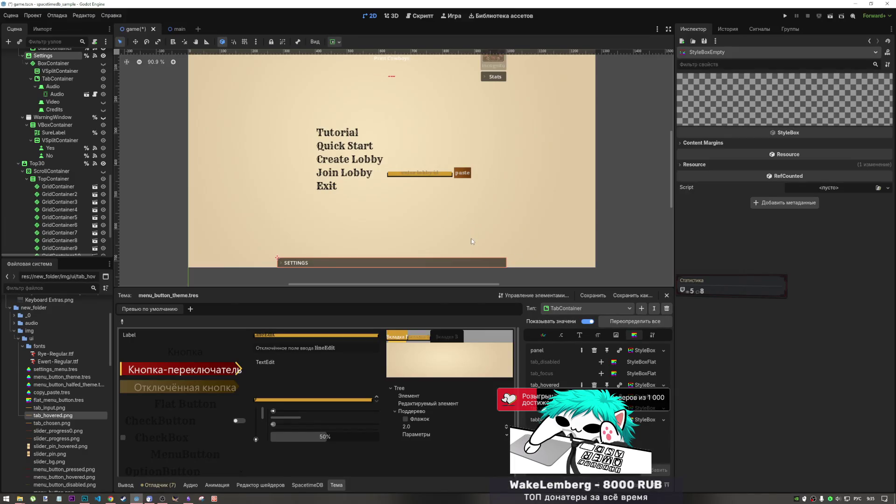
{"action": "key", "text": "alt+Tab"}
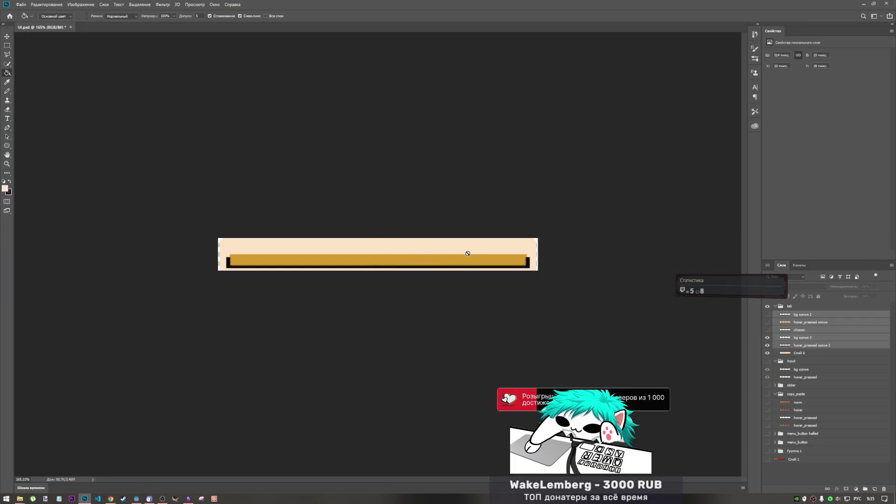
Step: Select only the bg копия 3 layer and start a Quick Export as PNG, cancelling the first attempt
{"action": "key", "text": "alt+Tab"}
{"action": "key", "text": "alt+Tab"}
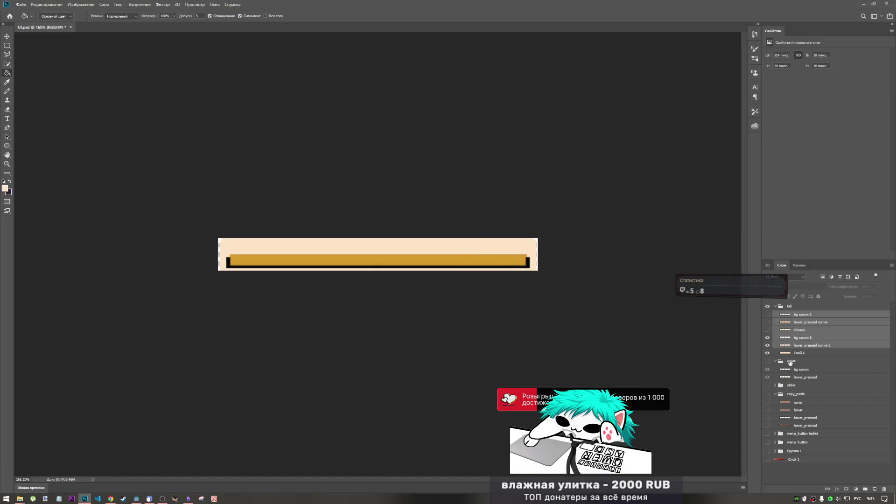
{"action": "left_click", "coordinate": [806, 338]}
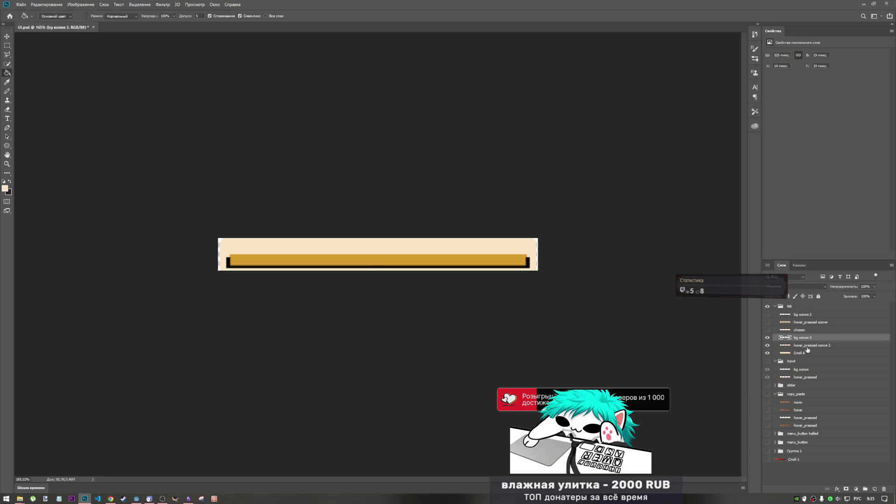
{"action": "left_click", "coordinate": [807, 353], "text": "shift"}
{"action": "left_click", "coordinate": [804, 339]}
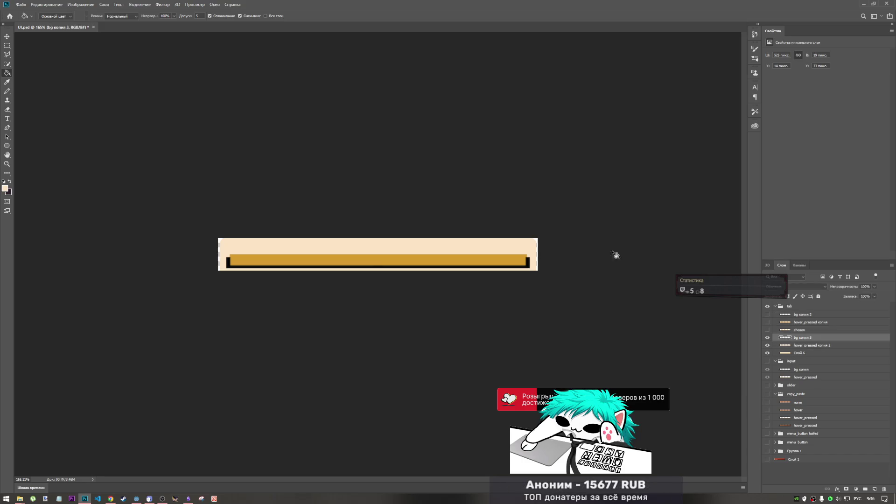
{"action": "left_click", "coordinate": [20, 4]}
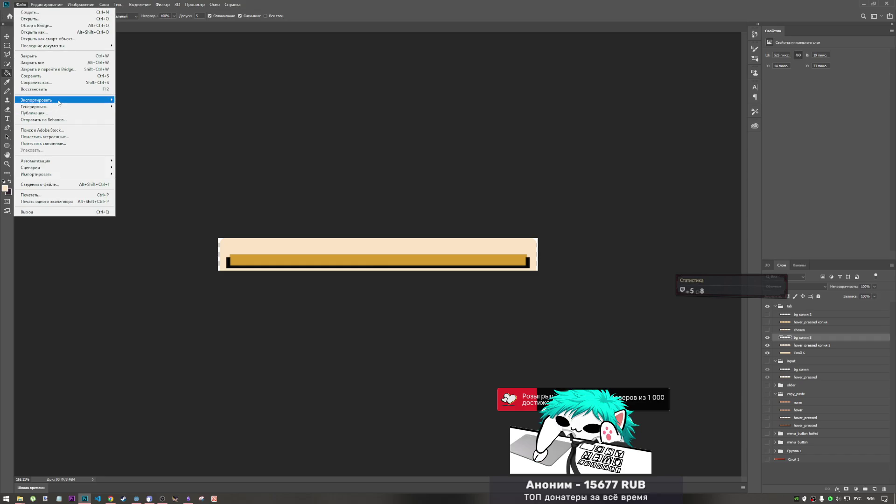
{"action": "mouse_move", "coordinate": [60, 101]}
{"action": "left_click", "coordinate": [138, 101]}
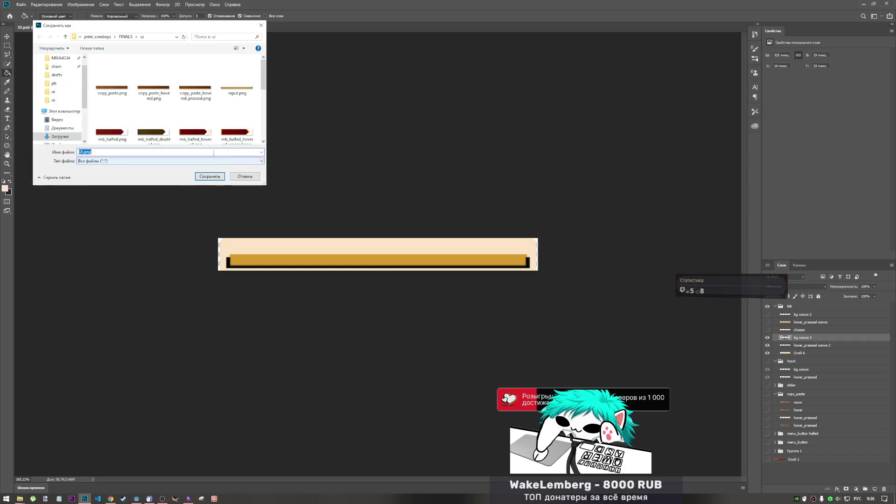
{"action": "key", "text": "Escape"}
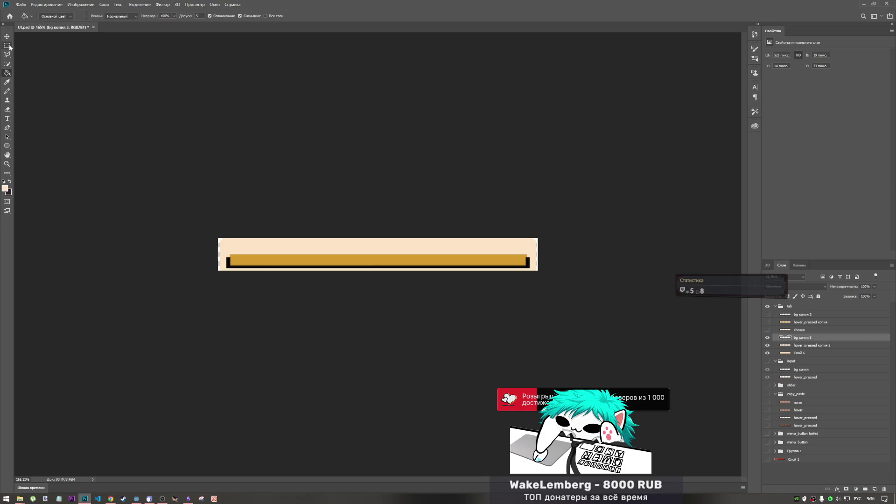
Step: Quick-export the layer as PNG again and save it as tab_normal.png
{"action": "left_click", "coordinate": [7, 45]}
{"action": "left_click", "coordinate": [20, 4]}
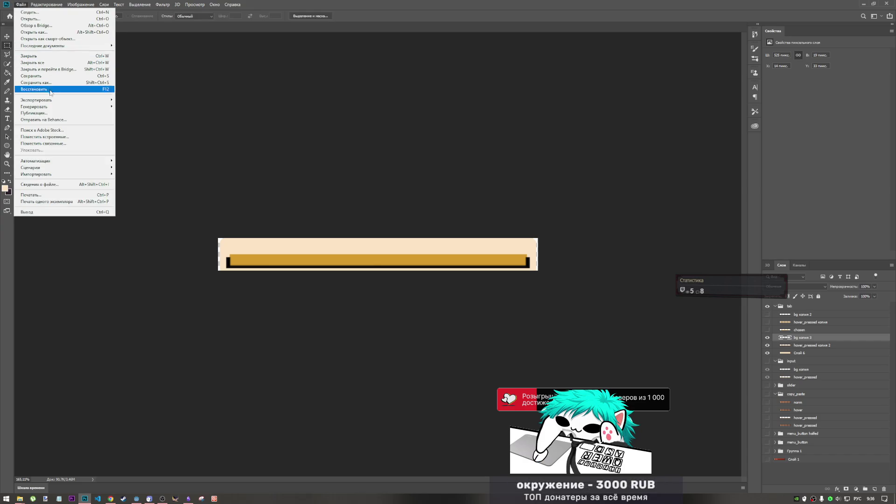
{"action": "mouse_move", "coordinate": [56, 99]}
{"action": "left_click", "coordinate": [154, 102]}
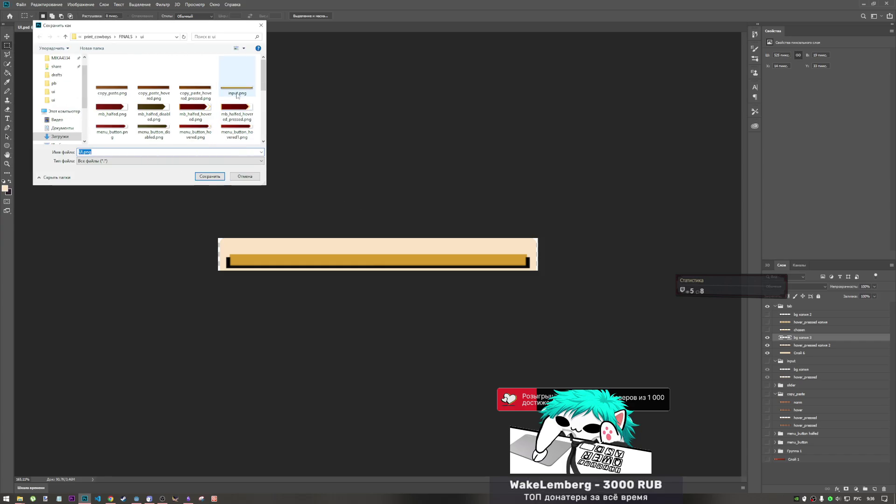
{"action": "scroll", "coordinate": [237, 95], "scroll_direction": "down", "scroll_amount": 3}
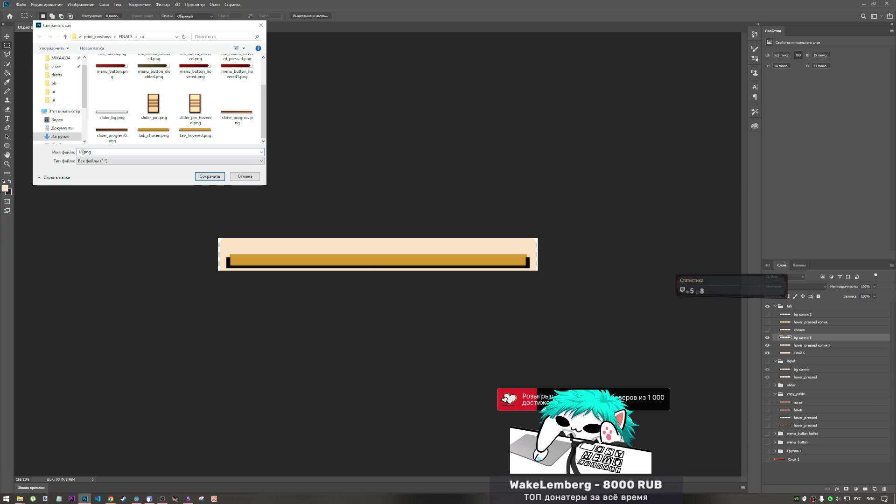
{"action": "type", "text": "ефи_"}
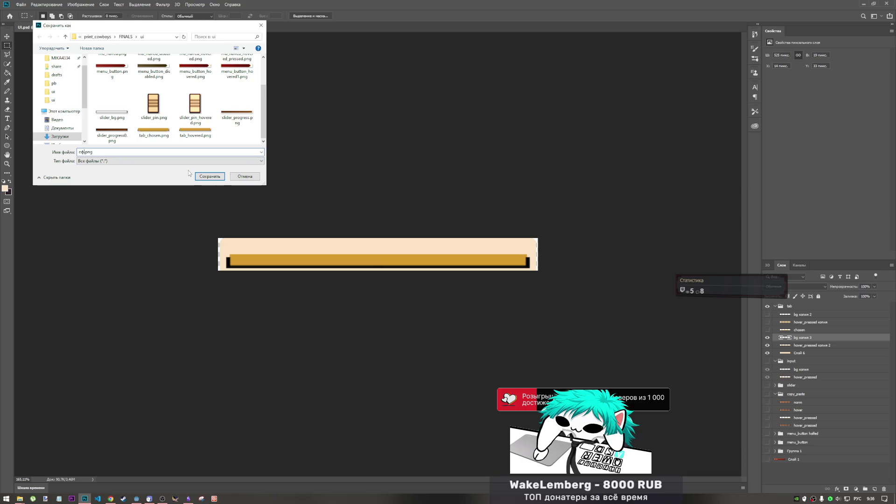
{"action": "type", "text": "тцкыфд"}
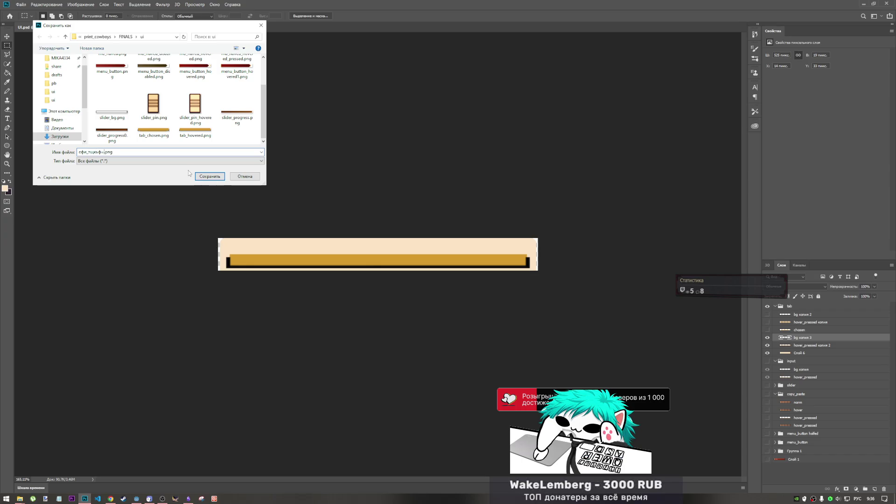
{"action": "key", "text": "BackSpace"}
{"action": "key", "text": "BackSpace"}
{"action": "key", "text": "BackSpace"}
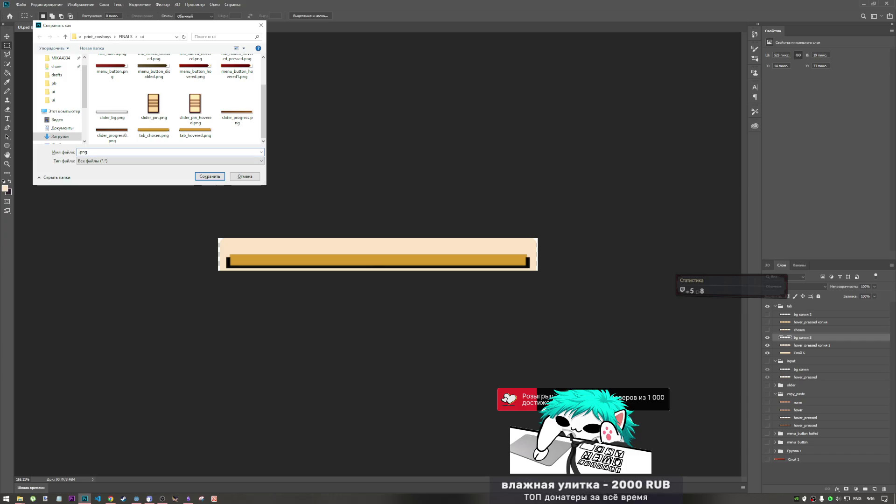
{"action": "type", "text": "tab_normal"}
{"action": "left_click", "coordinate": [204, 176]}
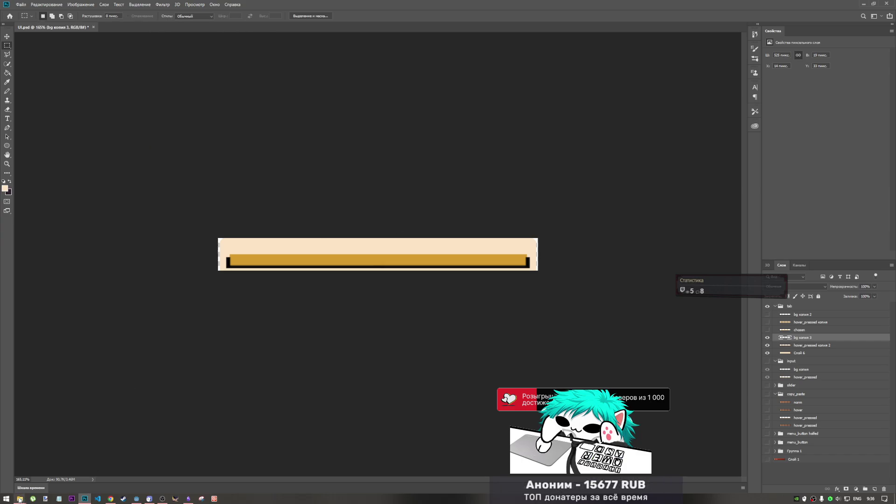
Step: Paste tab_normal.png from FINALS\ui into the project's img/ui folder beside tab_chosen and tab_hovered
{"action": "mouse_move", "coordinate": [20, 498]}
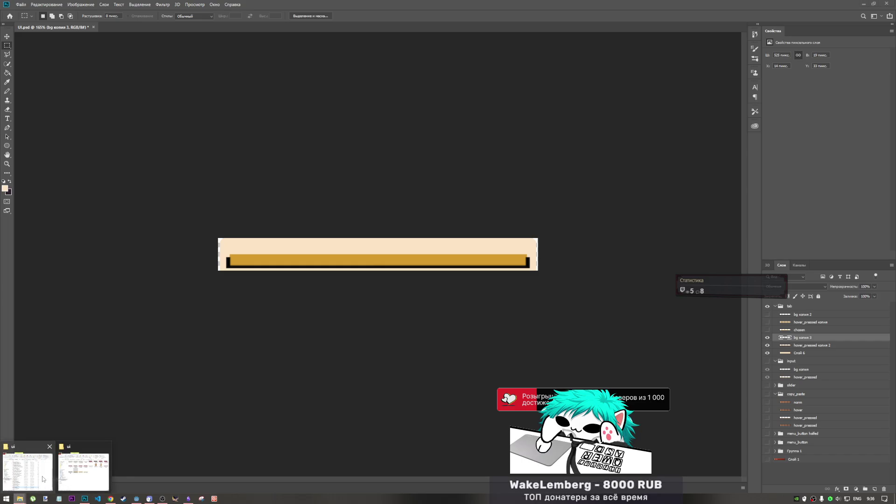
{"action": "left_click", "coordinate": [83, 477]}
{"action": "scroll", "coordinate": [457, 357], "scroll_direction": "down", "scroll_amount": 1}
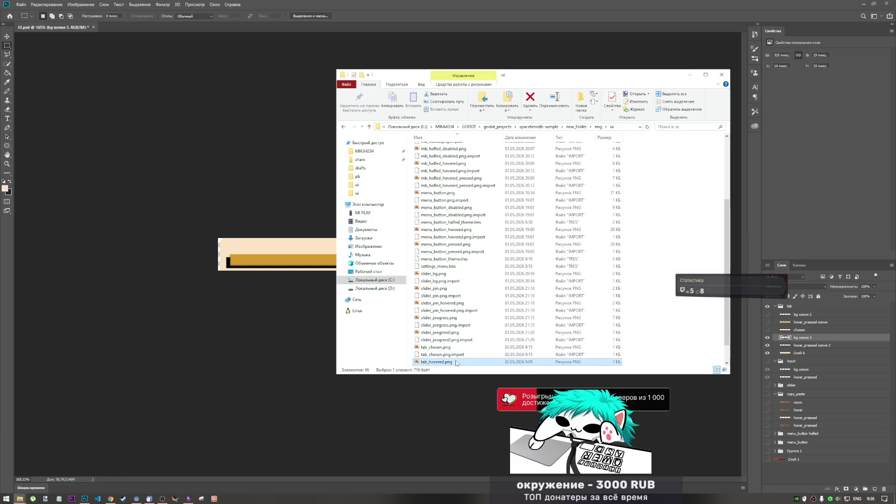
{"action": "left_click", "coordinate": [459, 342]}
{"action": "scroll", "coordinate": [442, 301], "scroll_direction": "up", "scroll_amount": 4}
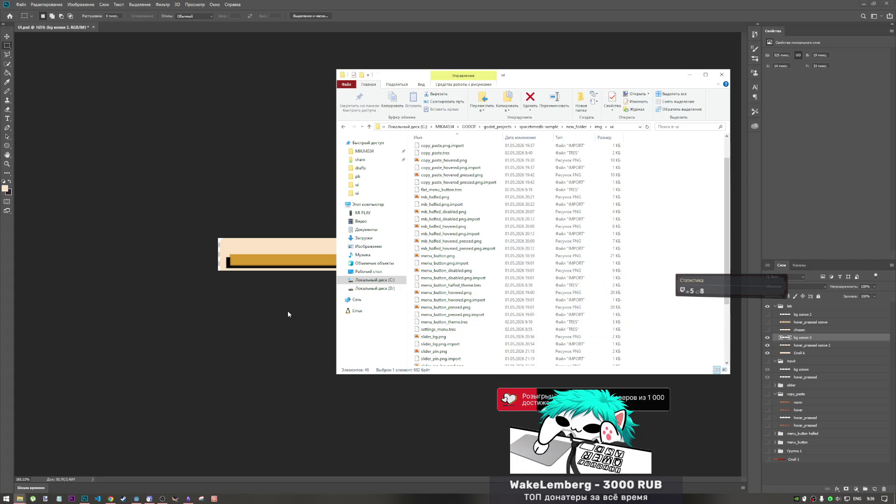
{"action": "left_click", "coordinate": [22, 499]}
{"action": "left_click", "coordinate": [56, 466]}
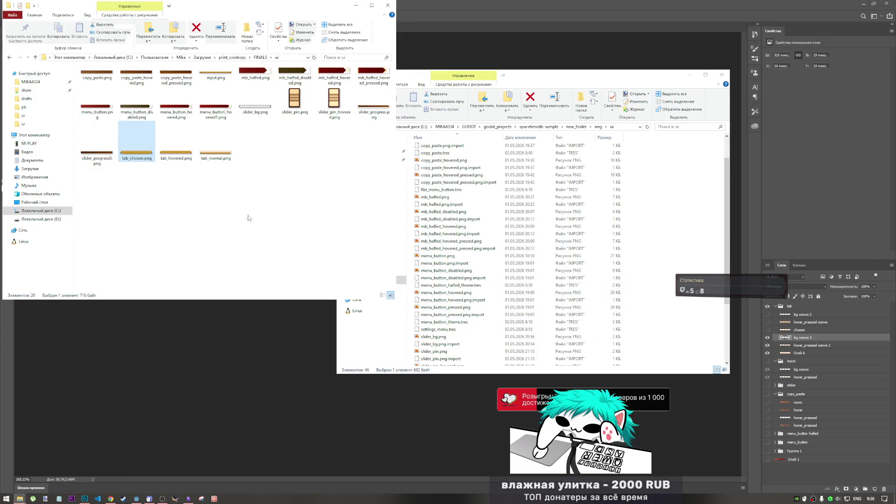
{"action": "left_click", "coordinate": [212, 161]}
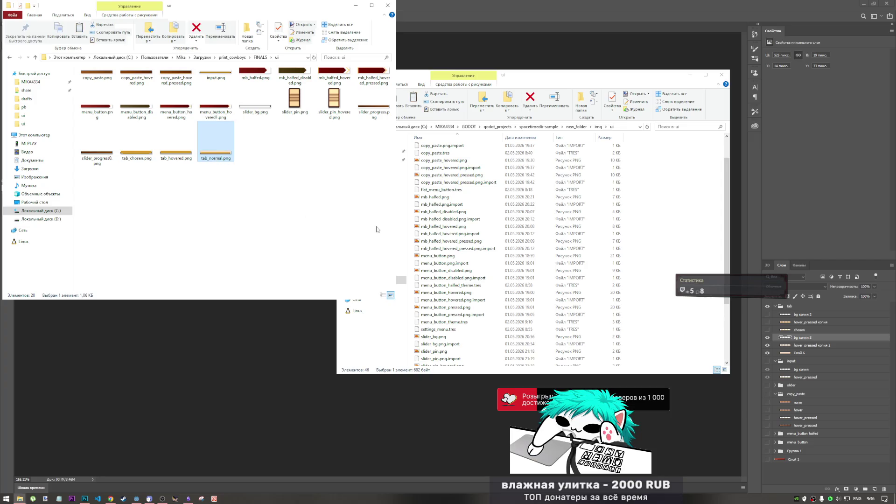
{"action": "left_click", "coordinate": [653, 202]}
{"action": "right_click", "coordinate": [659, 219]}
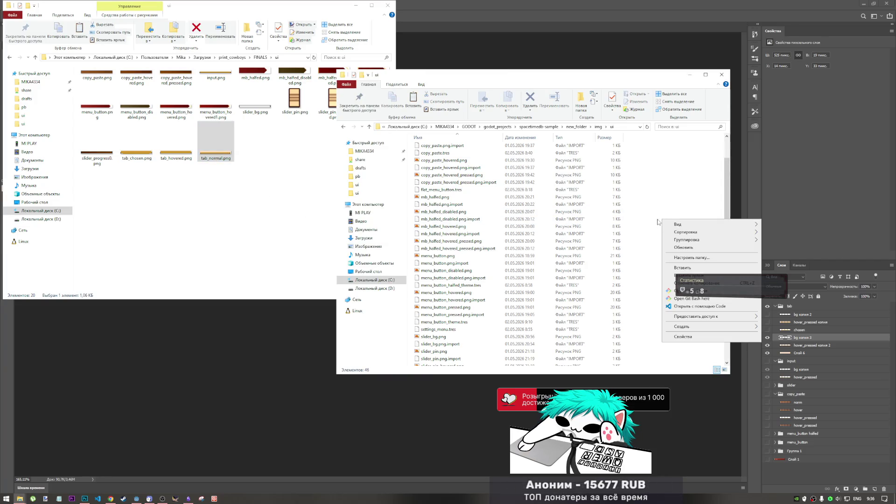
{"action": "left_click", "coordinate": [677, 284]}
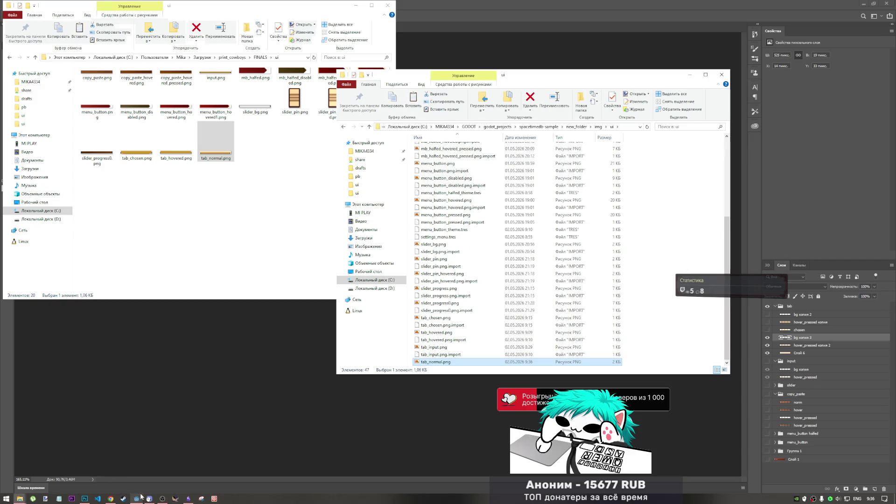
{"action": "left_click", "coordinate": [140, 498]}
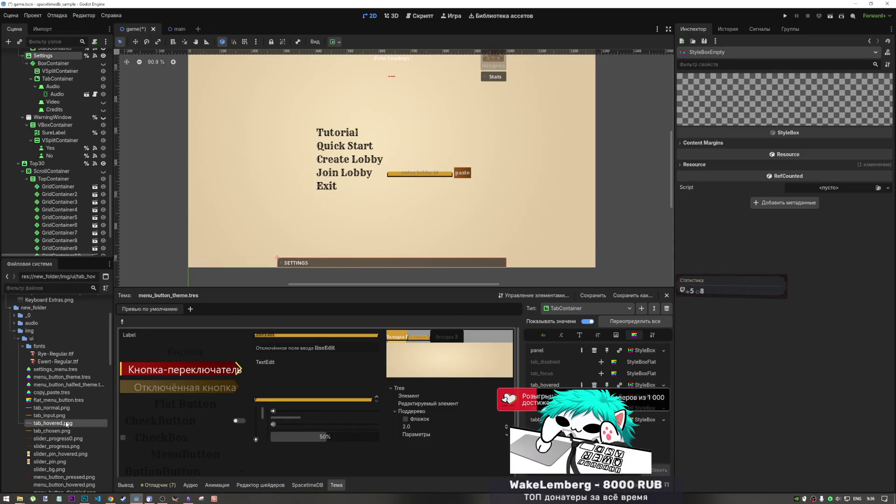
Step: Make the TabContainer tab style a StyleBoxTexture with tab_normal.png as its texture
{"action": "left_click", "coordinate": [52, 407]}
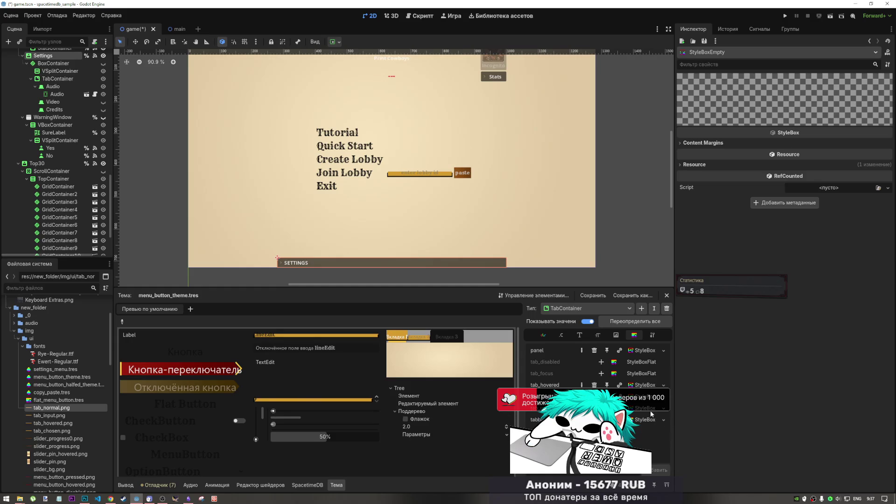
{"action": "left_click_drag", "start_coordinate": [651, 413], "coordinate": [651, 413]}
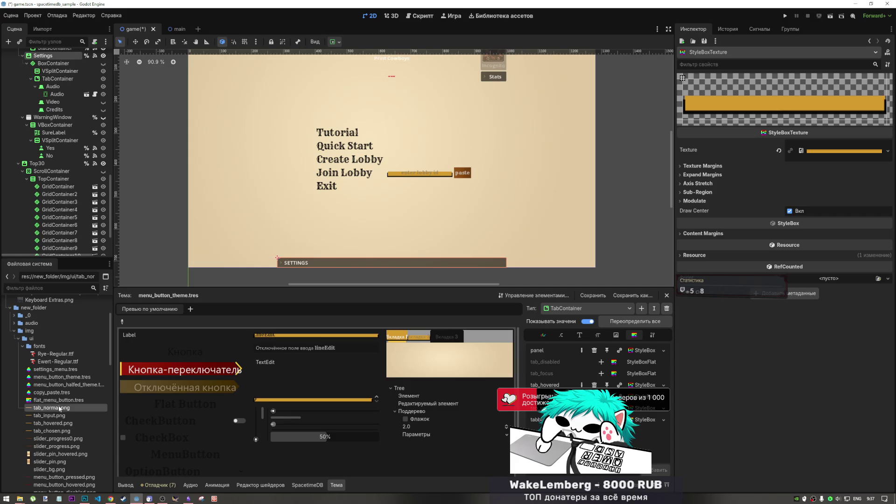
{"action": "left_click_drag", "start_coordinate": [60, 409], "coordinate": [823, 154]}
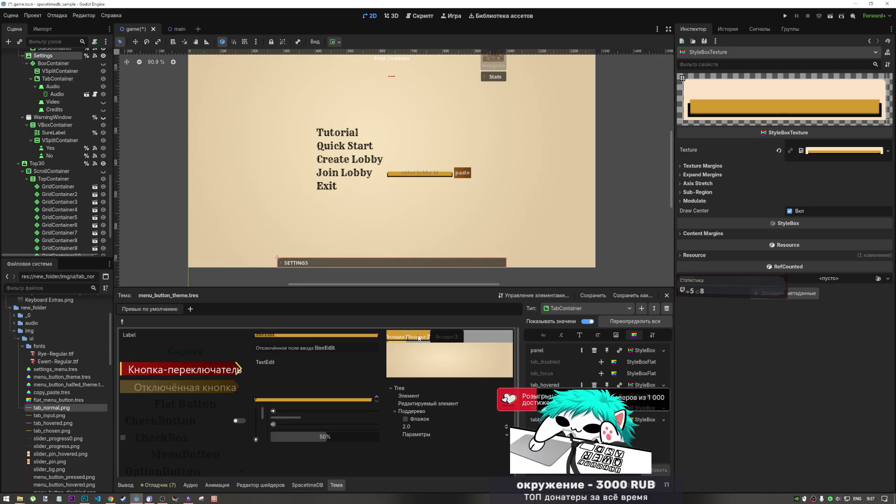
Step: Preview the unselected second tab's styling, then return to Photoshop
{"action": "left_click", "coordinate": [408, 337]}
{"action": "left_click", "coordinate": [408, 336]}
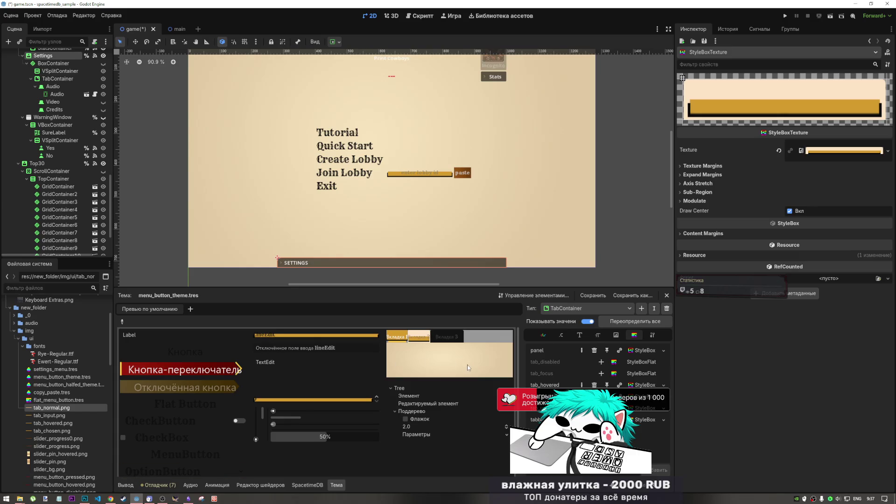
{"action": "key", "text": "alt+Tab"}
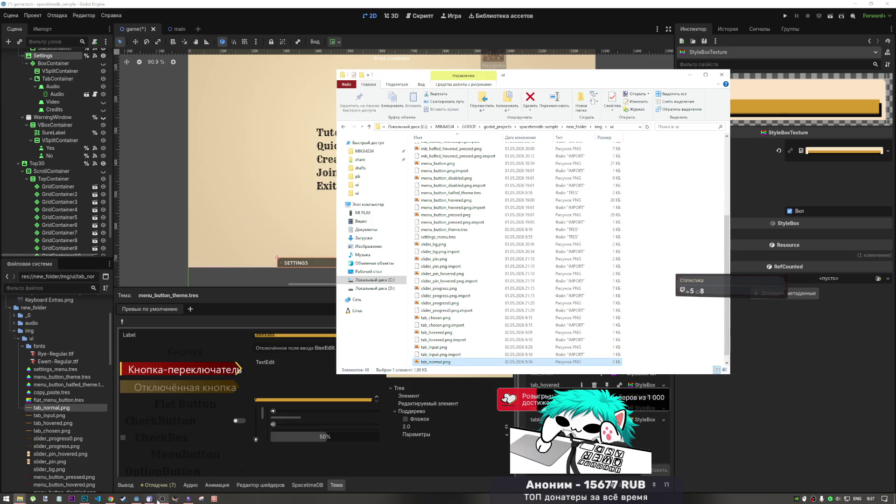
{"action": "left_click", "coordinate": [84, 498]}
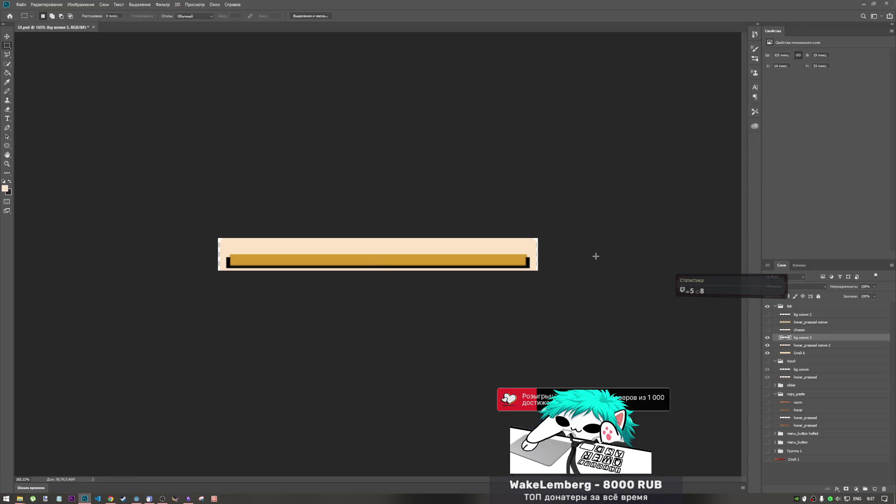
Step: Paste the Godot screenshot onto the canvas, sample its beige colour, then delete that layer
{"action": "key", "text": "ctrl+v"}
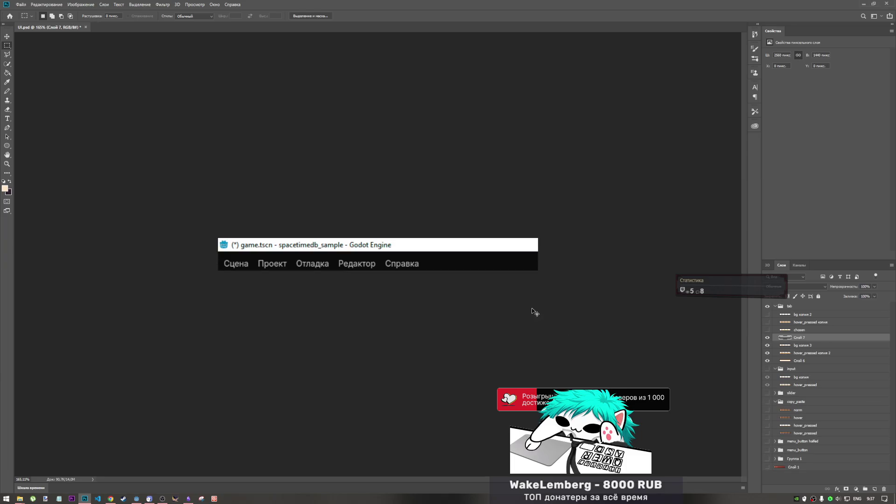
{"action": "key", "text": "ctrl+t"}
{"action": "mouse_move", "coordinate": [440, 360]}
{"action": "left_mouse_down"}
{"action": "mouse_move", "coordinate": [470, 324]}
{"action": "mouse_move", "coordinate": [470, 298]}
{"action": "mouse_move", "coordinate": [350, 280]}
{"action": "mouse_move", "coordinate": [299, 242]}
{"action": "mouse_move", "coordinate": [322, 205]}
{"action": "mouse_move", "coordinate": [328, 301]}
{"action": "mouse_move", "coordinate": [139, 296]}
{"action": "mouse_move", "coordinate": [238, 362]}
{"action": "mouse_move", "coordinate": [341, 367]}
{"action": "mouse_move", "coordinate": [386, 311]}
{"action": "mouse_move", "coordinate": [419, 385]}
{"action": "mouse_move", "coordinate": [429, 327]}
{"action": "mouse_move", "coordinate": [372, 336]}
{"action": "mouse_move", "coordinate": [353, 316]}
{"action": "mouse_move", "coordinate": [398, 300]}
{"action": "mouse_move", "coordinate": [359, 308]}
{"action": "left_mouse_up"}
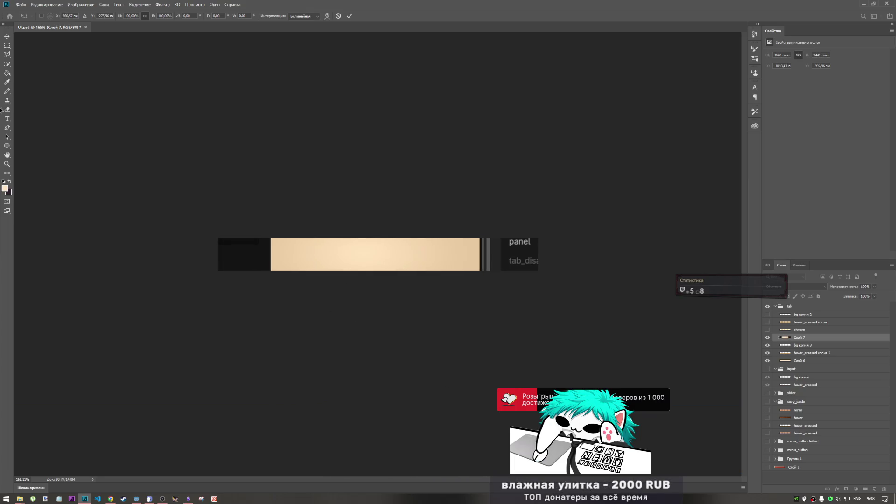
{"action": "left_click", "coordinate": [7, 82]}
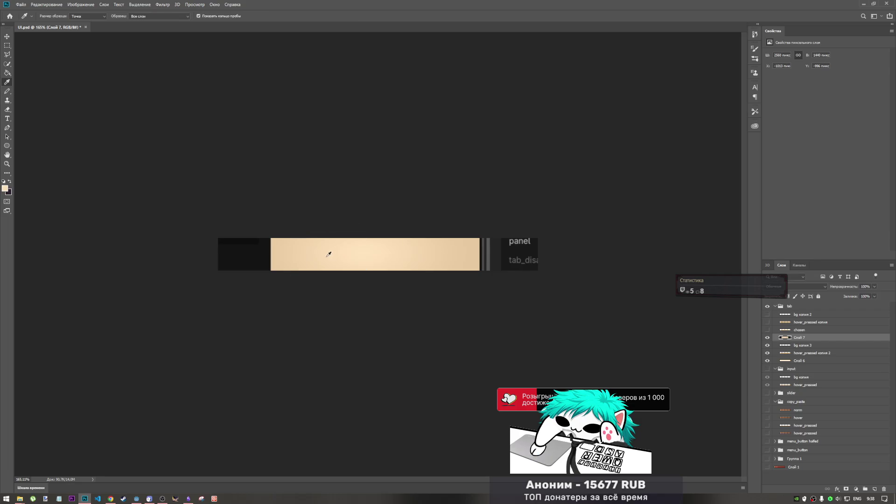
{"action": "left_click", "coordinate": [304, 254]}
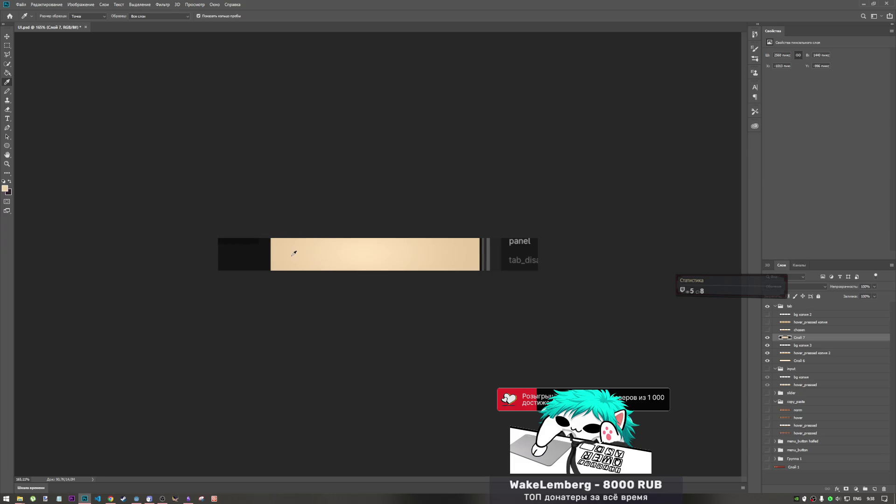
{"action": "left_click", "coordinate": [322, 255]}
{"action": "left_click", "coordinate": [453, 256]}
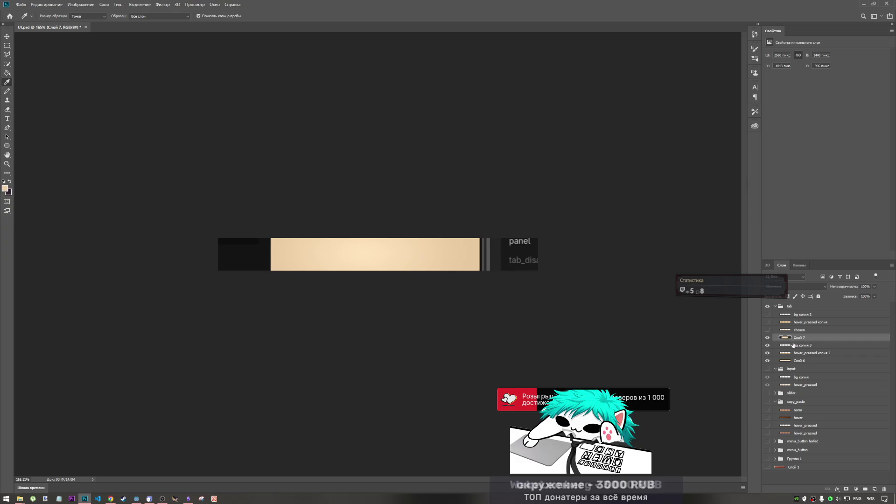
{"action": "key", "text": "Delete"}
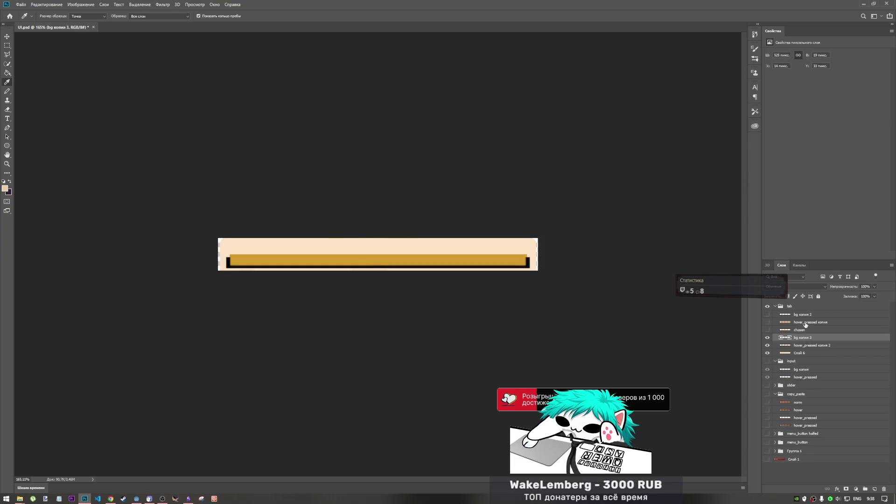
Step: Fill the light peach strip on Слой 6 with the darker tan
{"action": "left_click", "coordinate": [806, 324]}
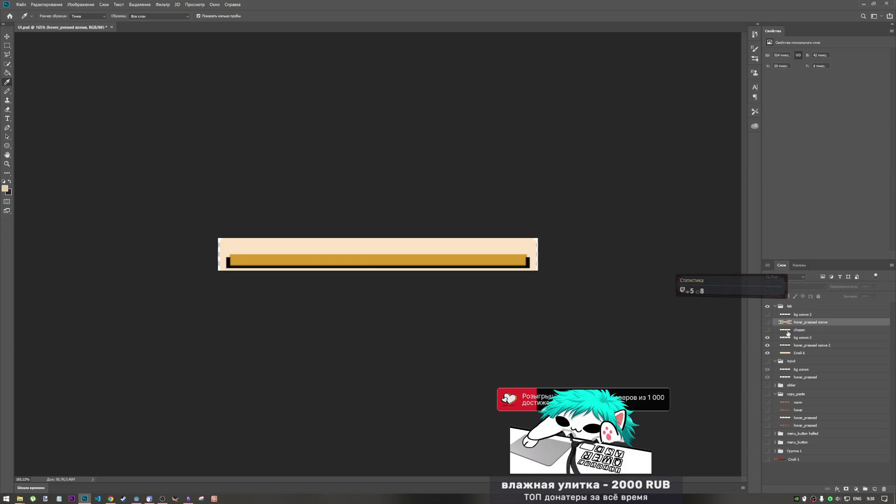
{"action": "left_click", "coordinate": [788, 354]}
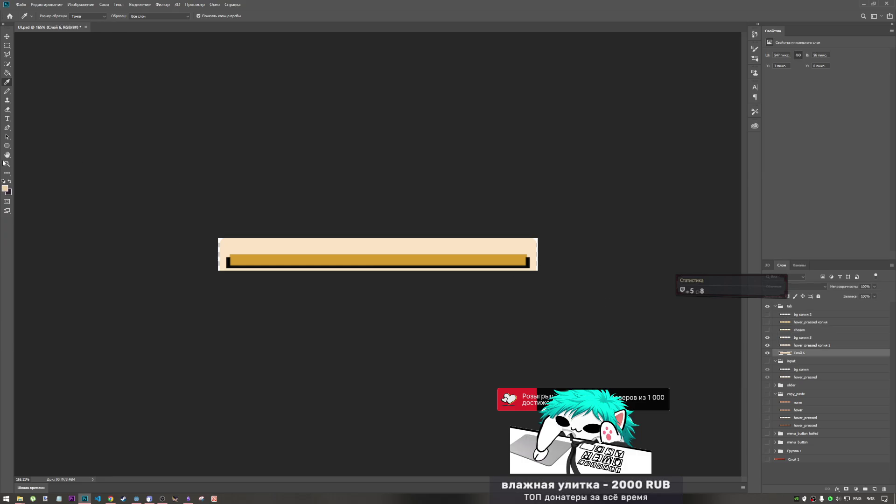
{"action": "key", "text": "g"}
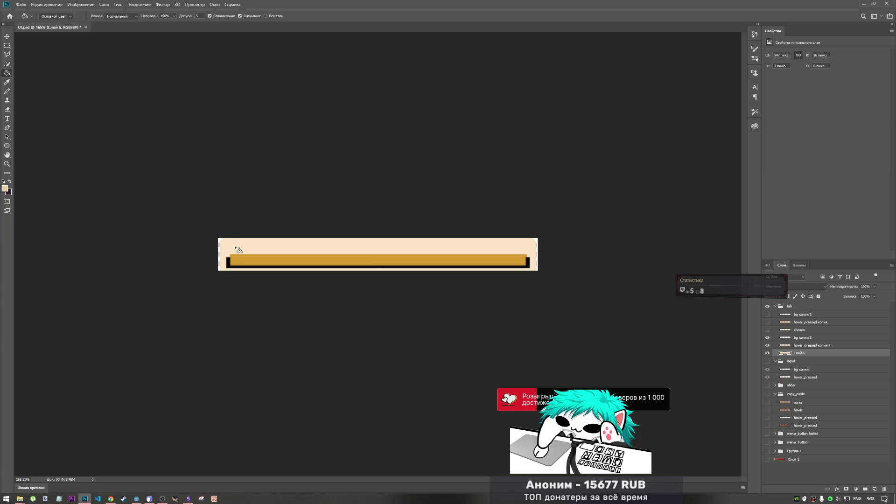
{"action": "left_click", "coordinate": [237, 249]}
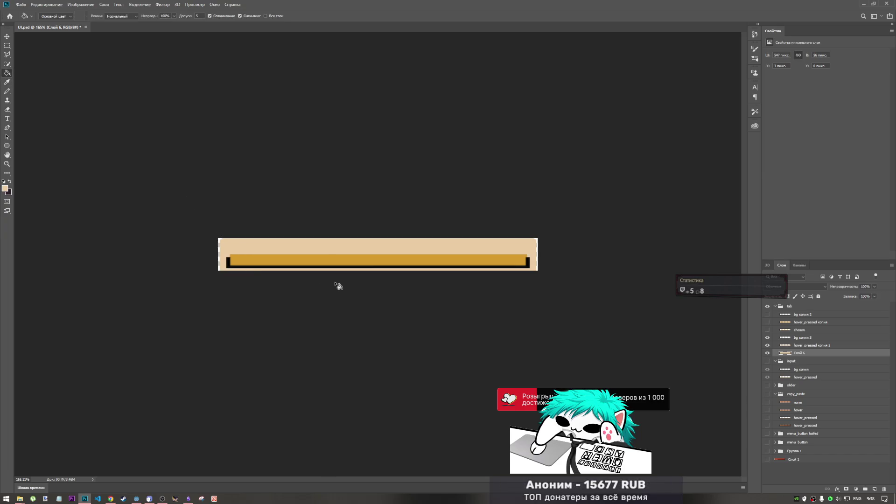
Step: Export the image with Export As, overwriting the existing tab_normal.png
{"action": "left_click", "coordinate": [21, 4]}
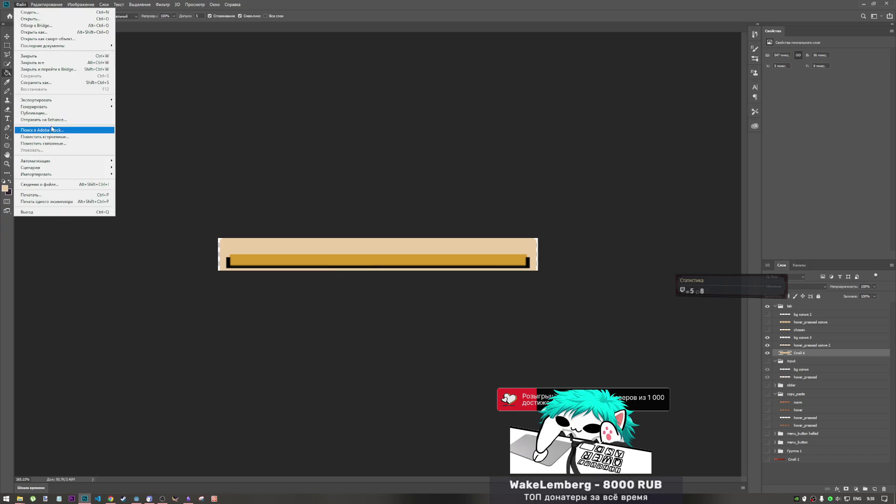
{"action": "mouse_move", "coordinate": [60, 101]}
{"action": "left_click", "coordinate": [168, 107]}
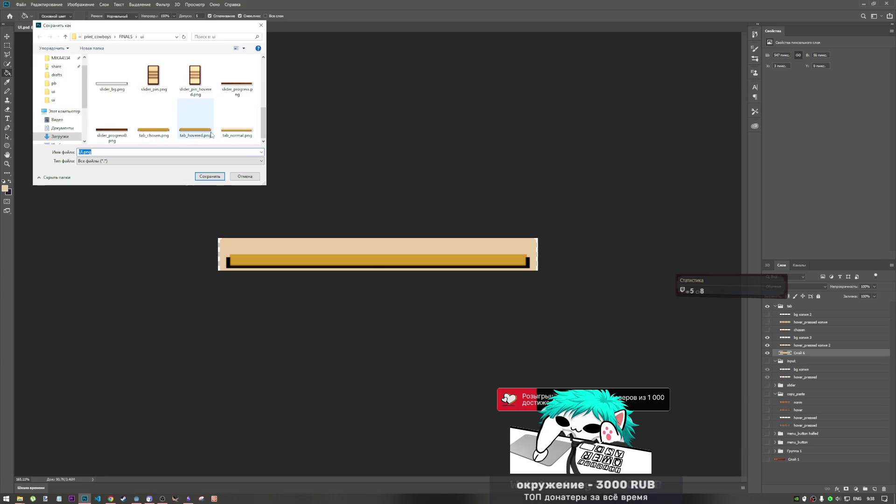
{"action": "left_click", "coordinate": [237, 119]}
{"action": "left_click", "coordinate": [210, 177]}
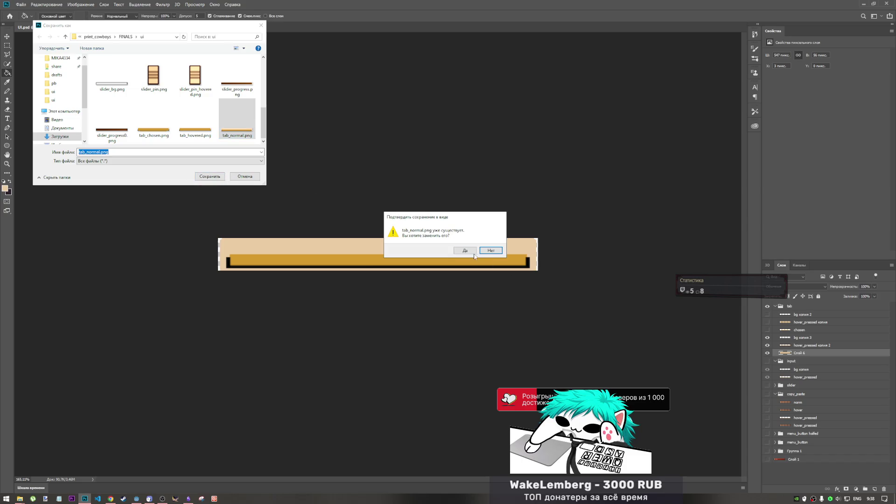
{"action": "left_click", "coordinate": [473, 254]}
Step: Paste the new tab_normal.png from FINALS\ui into the project's img\ui folder, replacing the old file
{"action": "mouse_move", "coordinate": [18, 498]}
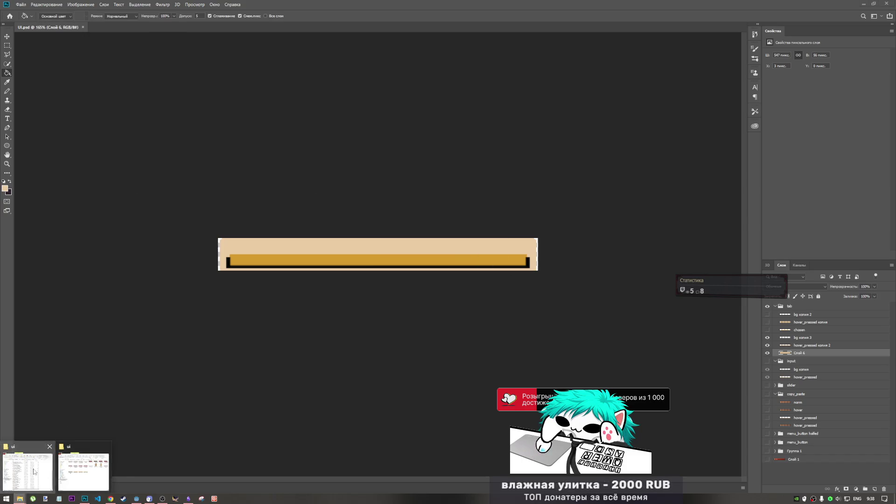
{"action": "left_click", "coordinate": [56, 467]}
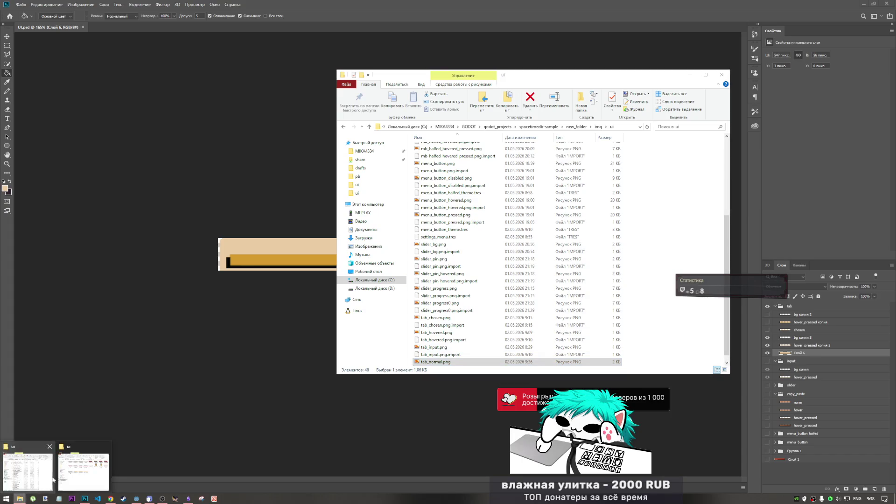
{"action": "left_click", "coordinate": [74, 468]}
{"action": "left_click", "coordinate": [218, 157]}
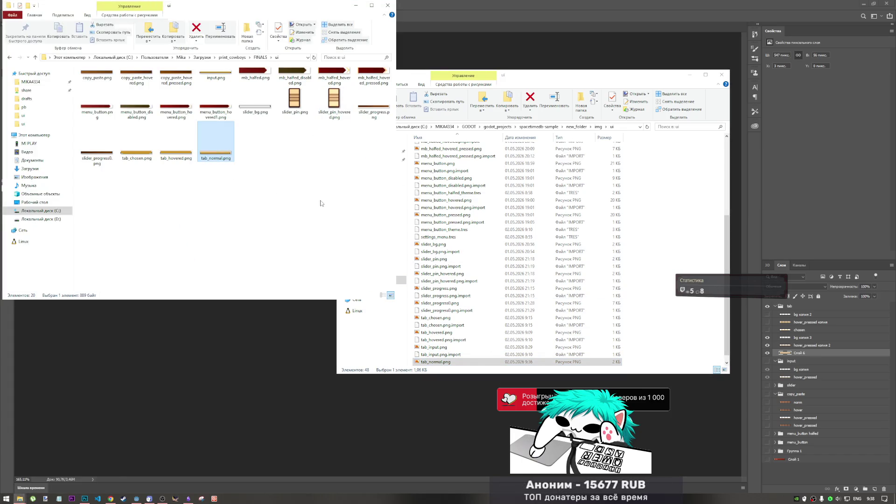
{"action": "right_click", "coordinate": [662, 206]}
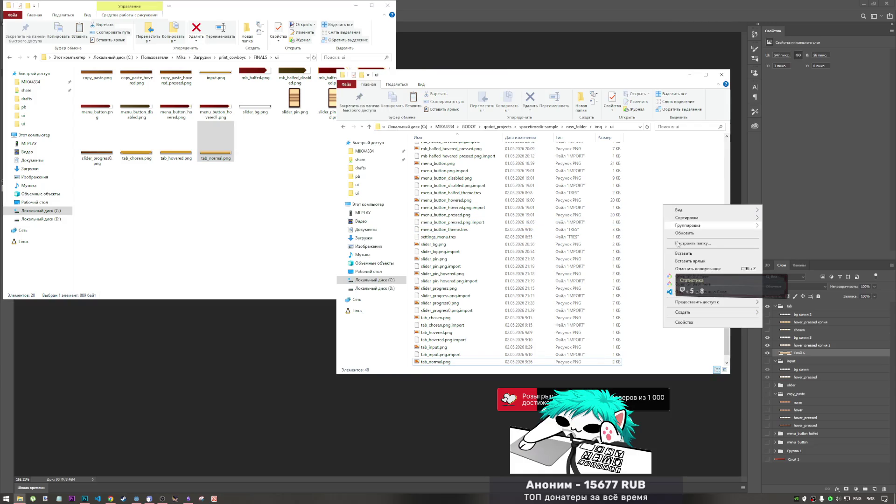
{"action": "left_click", "coordinate": [684, 254]}
{"action": "left_click", "coordinate": [175, 203]}
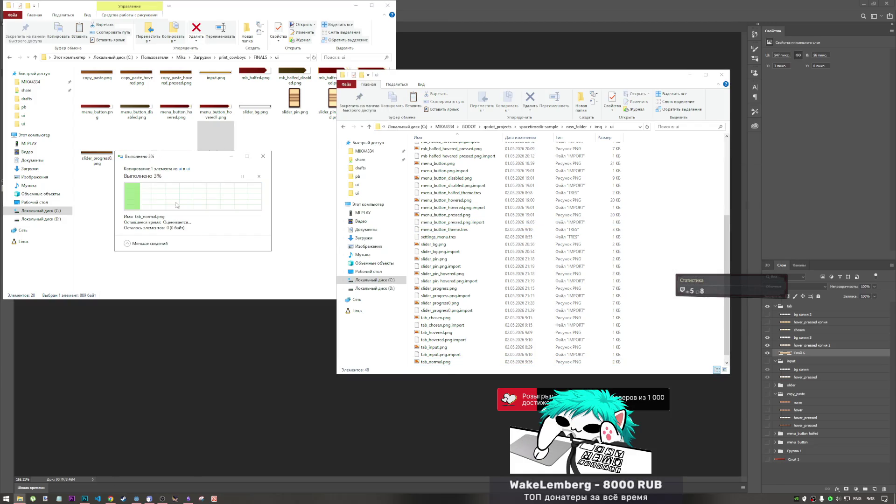
{"action": "mouse_move", "coordinate": [137, 499]}
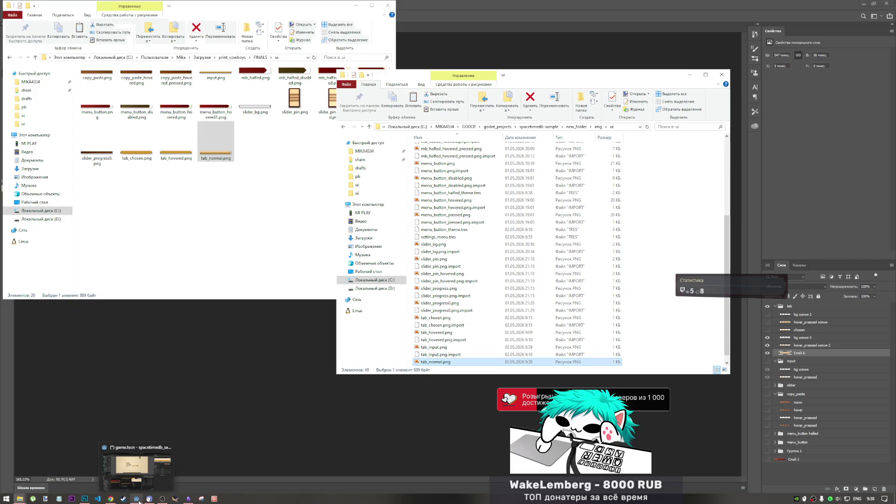
{"action": "left_click", "coordinate": [175, 461]}
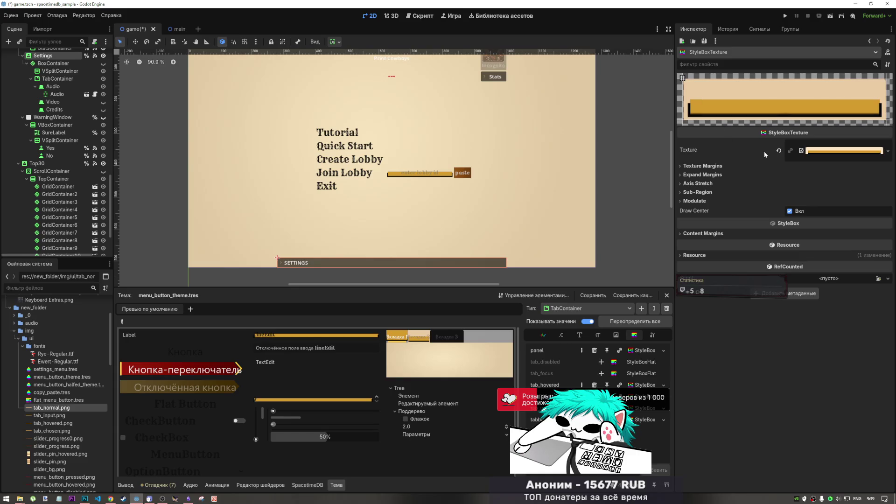
Step: Try texture margins (left 44, right 29, bottom 5) and a 22 px right expand margin, then reset them
{"action": "left_click", "coordinate": [707, 167]}
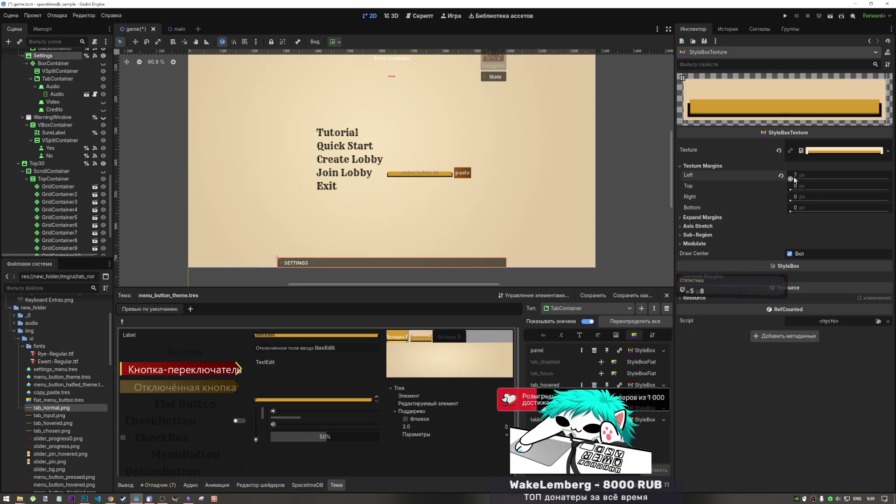
{"action": "mouse_move", "coordinate": [793, 178]}
{"action": "left_mouse_down"}
{"action": "mouse_move", "coordinate": [814, 178]}
{"action": "mouse_move", "coordinate": [789, 178]}
{"action": "left_mouse_up"}
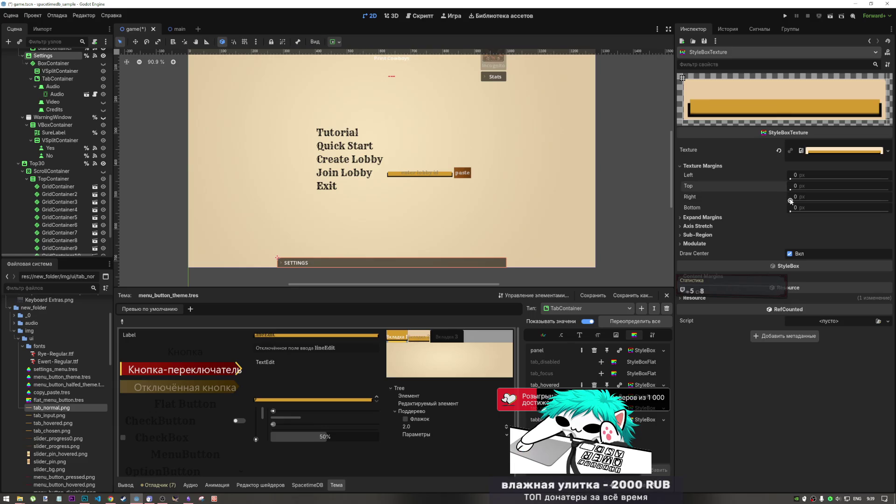
{"action": "left_click_drag", "start_coordinate": [792, 199], "coordinate": [792, 201]}
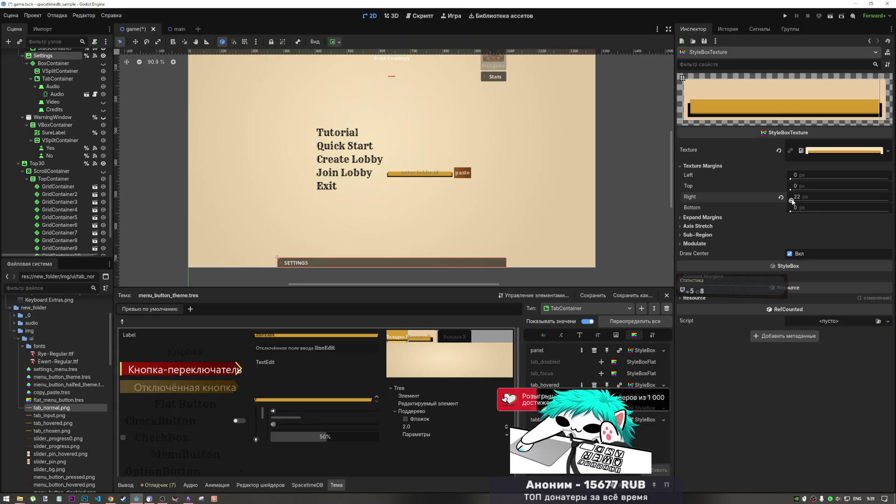
{"action": "mouse_move", "coordinate": [792, 202]}
{"action": "left_mouse_down"}
{"action": "mouse_move", "coordinate": [808, 208]}
{"action": "mouse_move", "coordinate": [780, 208]}
{"action": "left_mouse_up"}
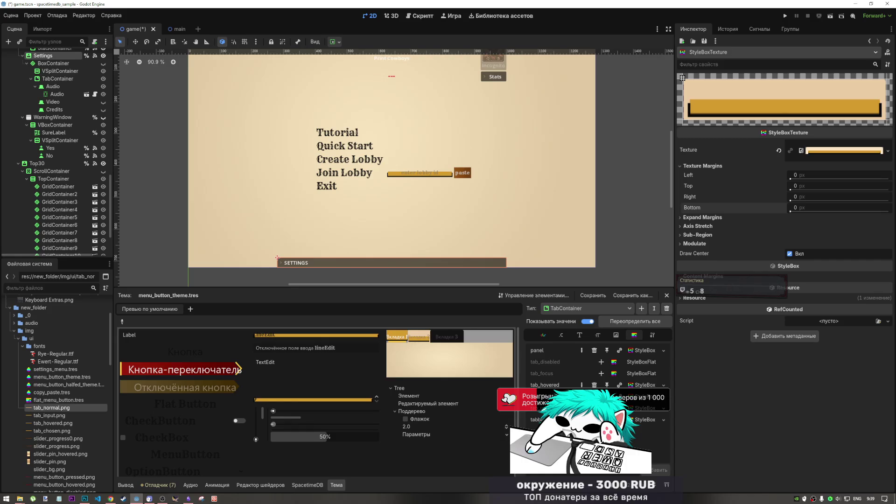
{"action": "left_click_drag", "start_coordinate": [793, 208], "coordinate": [788, 207]}
{"action": "left_click", "coordinate": [741, 217]}
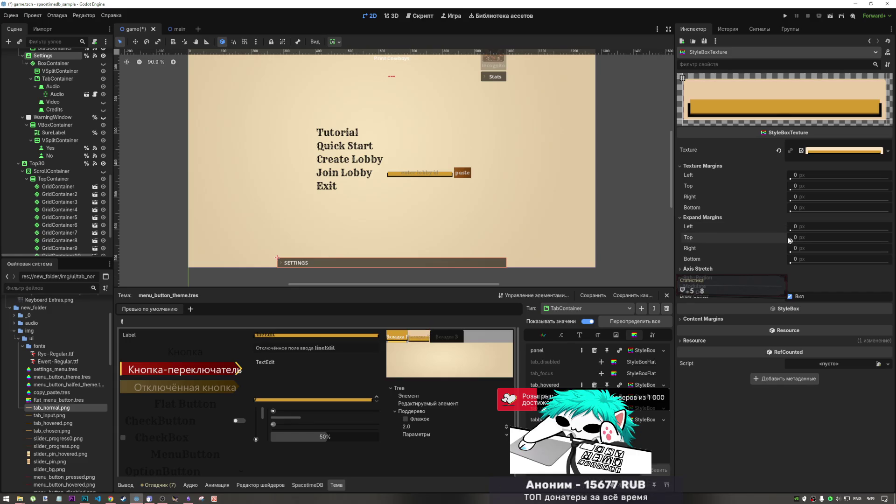
{"action": "left_click_drag", "start_coordinate": [792, 252], "coordinate": [802, 252]}
{"action": "left_click_drag", "start_coordinate": [792, 252], "coordinate": [790, 264]}
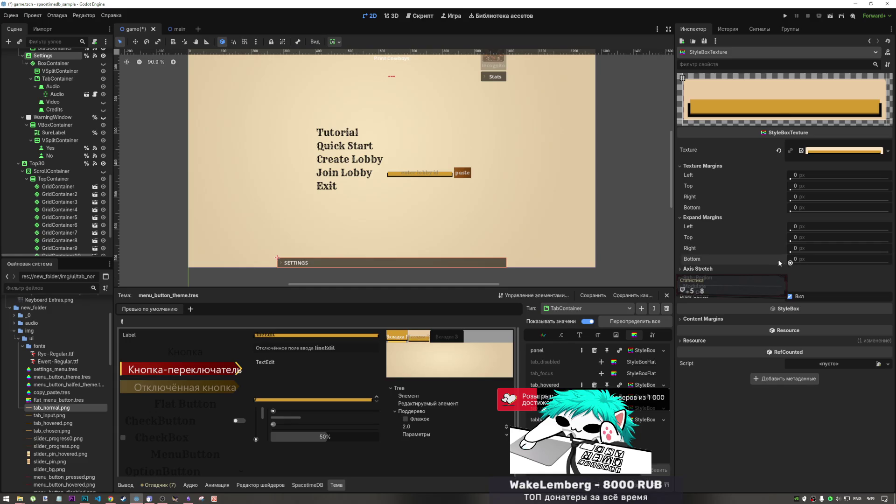
{"action": "left_click", "coordinate": [726, 165]}
{"action": "left_click", "coordinate": [710, 175]}
Step: Try Tile and Tile Fit axis stretch modes, returning Vertical to Stretch
{"action": "left_click", "coordinate": [698, 182]}
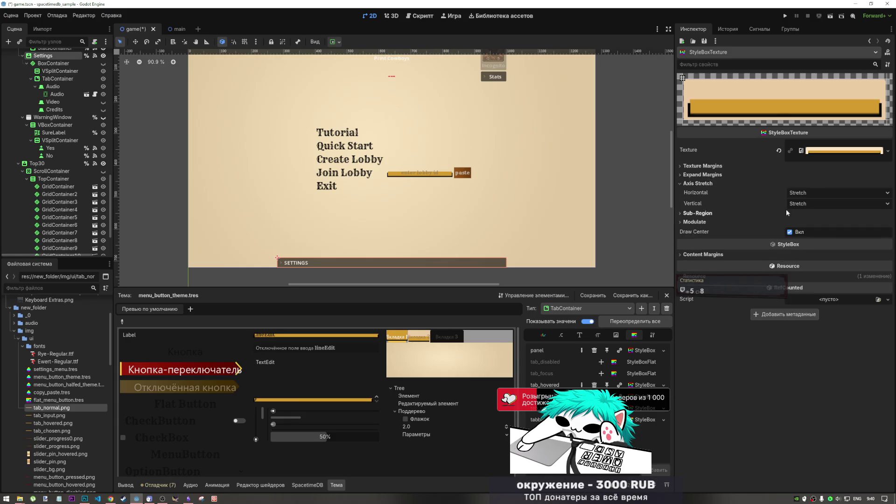
{"action": "left_click", "coordinate": [798, 193]}
{"action": "left_click", "coordinate": [802, 215]}
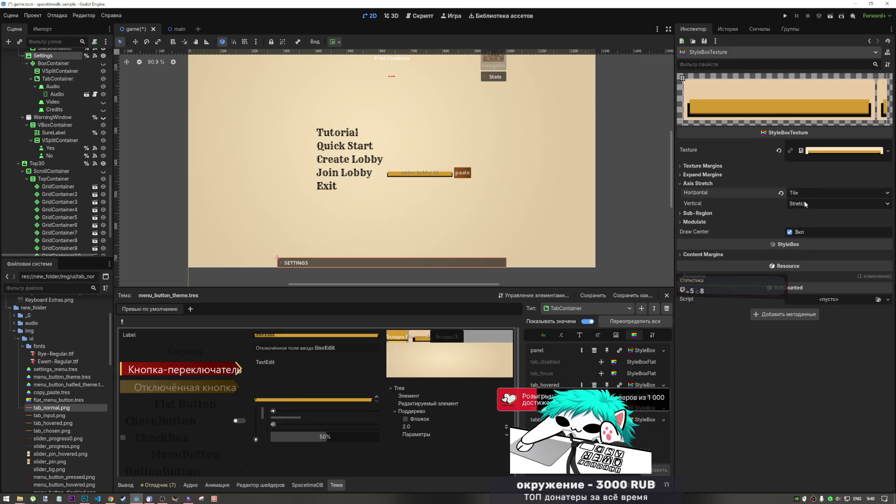
{"action": "left_click", "coordinate": [803, 192]}
{"action": "left_click", "coordinate": [808, 220]}
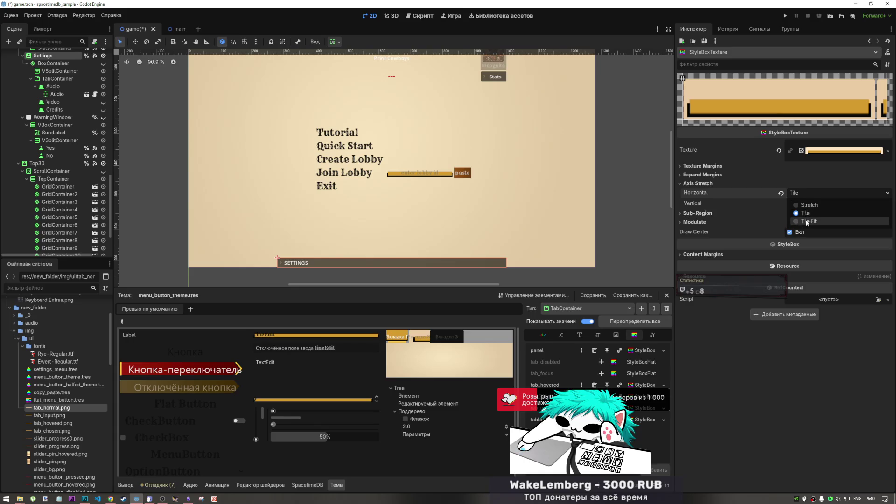
{"action": "left_click", "coordinate": [803, 204]}
{"action": "left_click", "coordinate": [804, 232]}
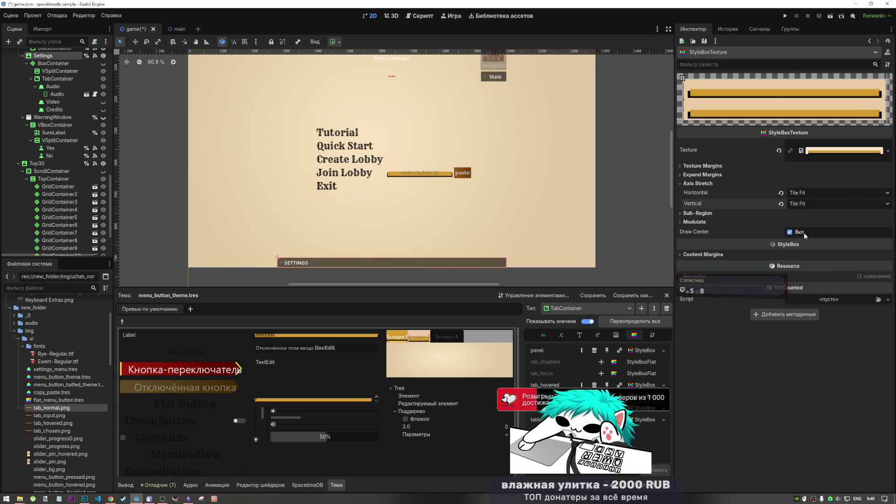
{"action": "left_click", "coordinate": [802, 203]}
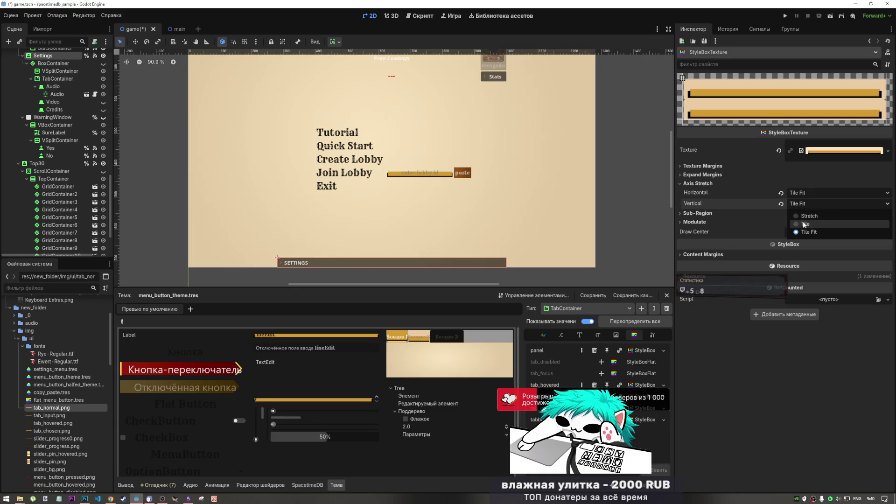
{"action": "left_click", "coordinate": [803, 223]}
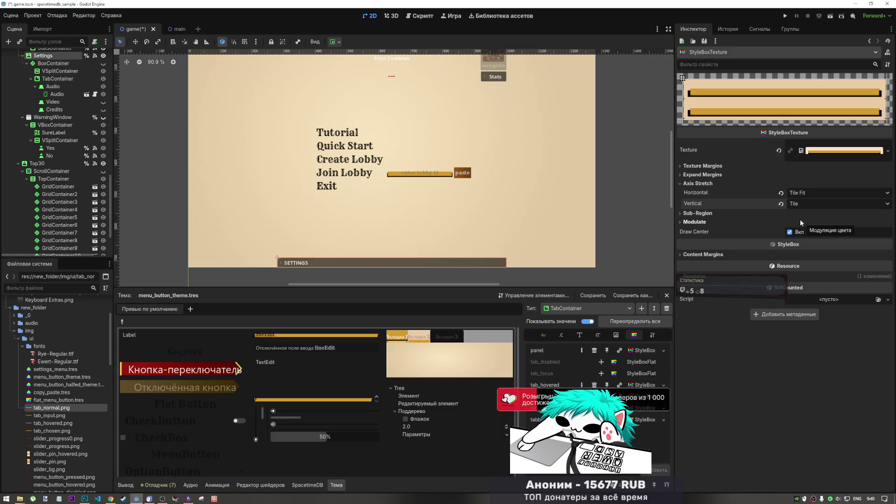
{"action": "left_click", "coordinate": [799, 204]}
{"action": "left_click", "coordinate": [798, 234]}
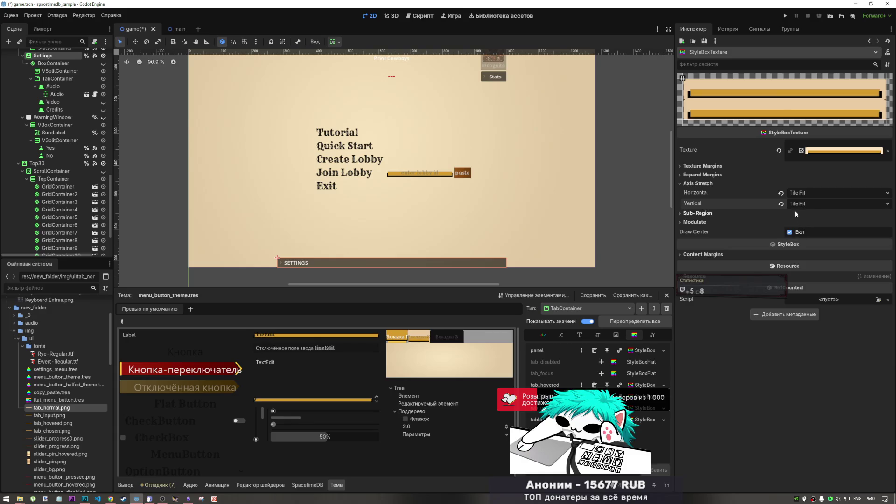
{"action": "left_click", "coordinate": [781, 204]}
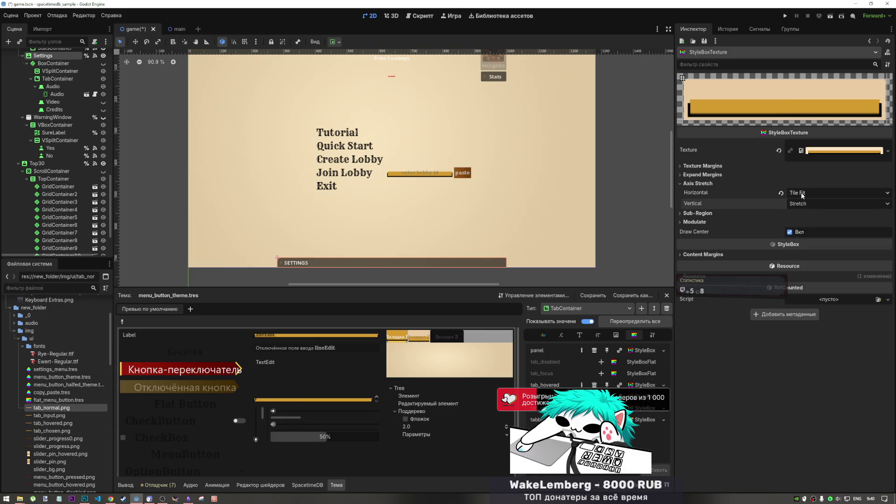
Step: Try horizontal Tile and Tile Fit, then set Horizontal back to Stretch
{"action": "left_click", "coordinate": [802, 194]}
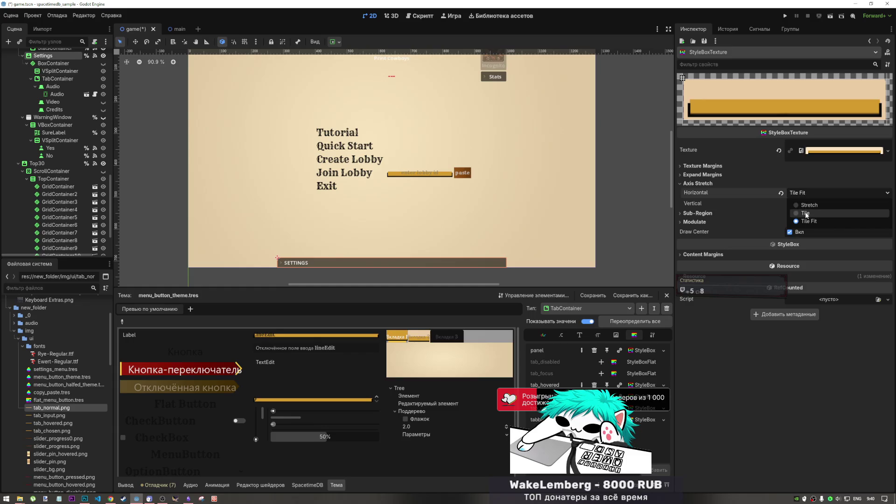
{"action": "left_click", "coordinate": [803, 212]}
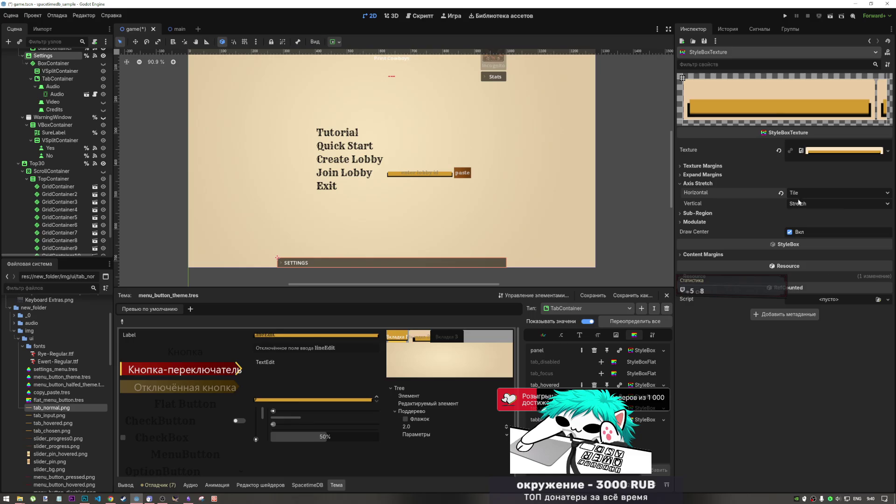
{"action": "left_click", "coordinate": [802, 192]}
{"action": "left_click", "coordinate": [803, 223]}
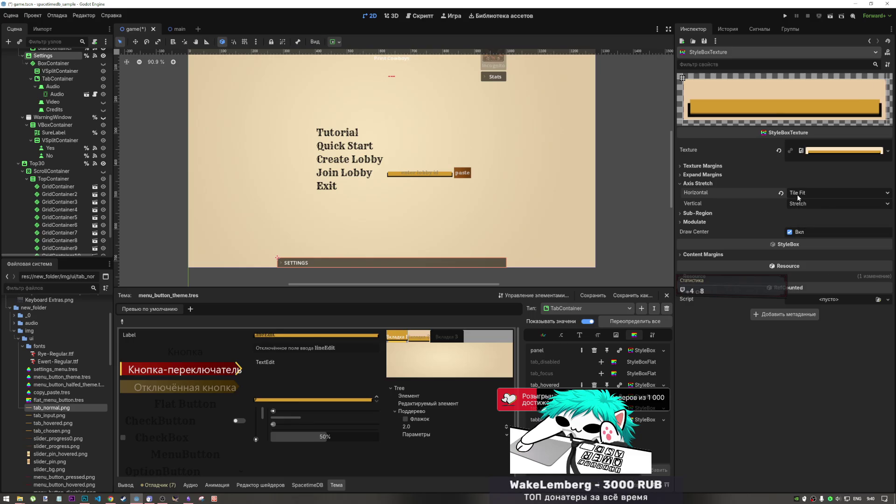
{"action": "left_click", "coordinate": [798, 197]}
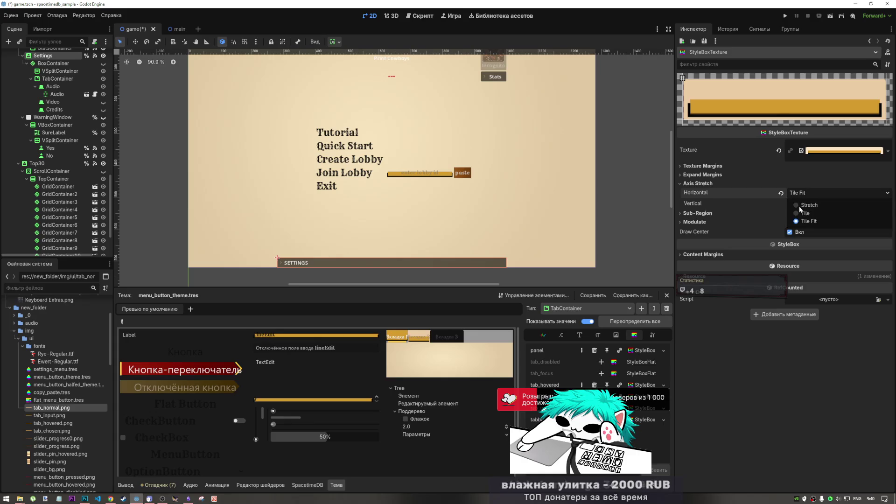
{"action": "left_click", "coordinate": [803, 202]}
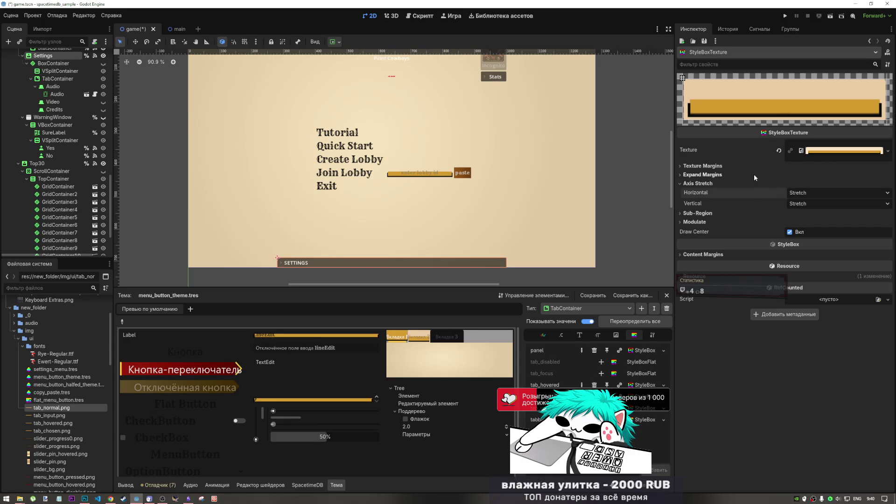
{"action": "left_click", "coordinate": [730, 172]}
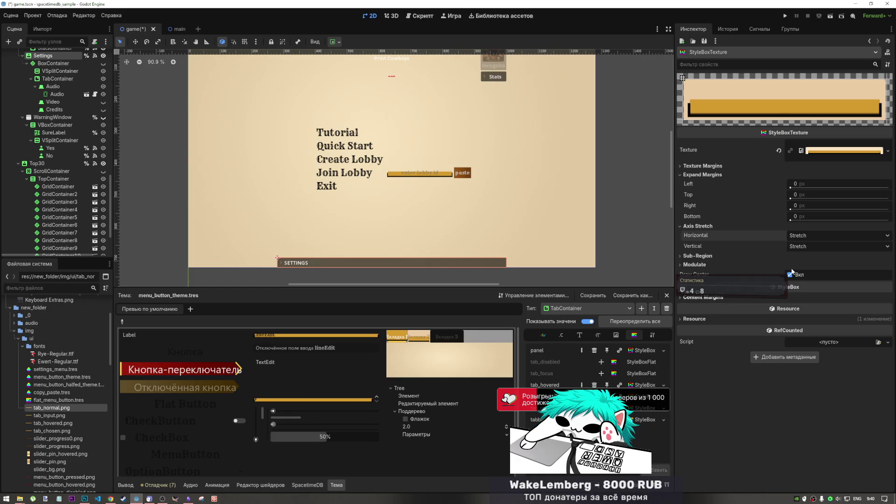
Step: Open the horizontal axis stretch mode choices for the tab texture
{"action": "left_click", "coordinate": [799, 235]}
Step: Try horizontal Tile and a wider right expand margin, reverting to Stretch and 0 px
{"action": "left_click", "coordinate": [803, 255]}
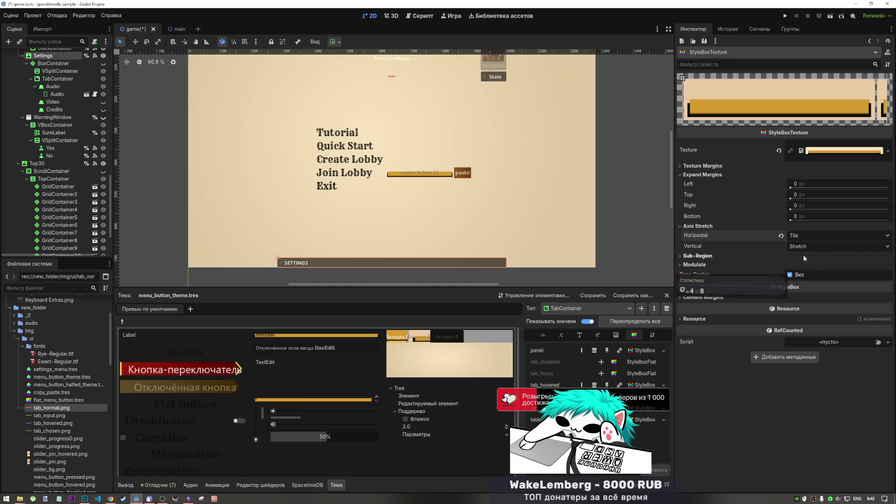
{"action": "key", "text": "ctrl+z"}
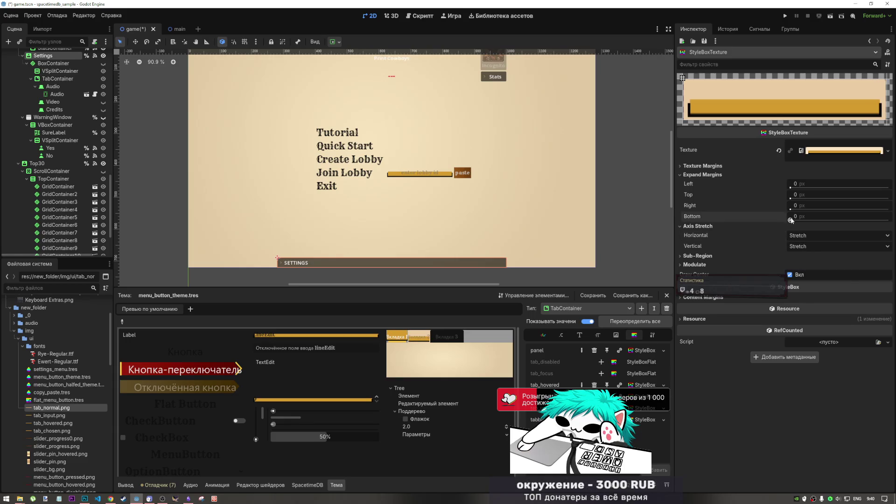
{"action": "mouse_move", "coordinate": [792, 210]}
{"action": "left_mouse_down"}
{"action": "mouse_move", "coordinate": [809, 210]}
{"action": "mouse_move", "coordinate": [792, 208]}
{"action": "left_mouse_up"}
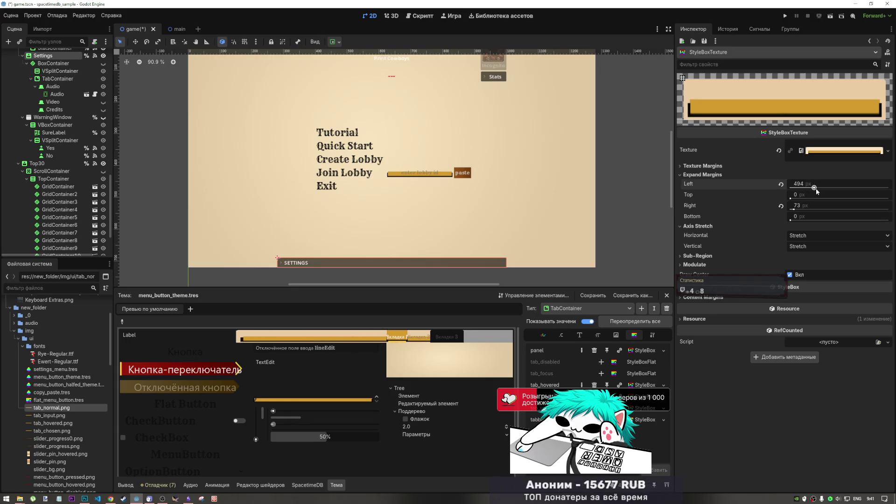
{"action": "left_click", "coordinate": [781, 205]}
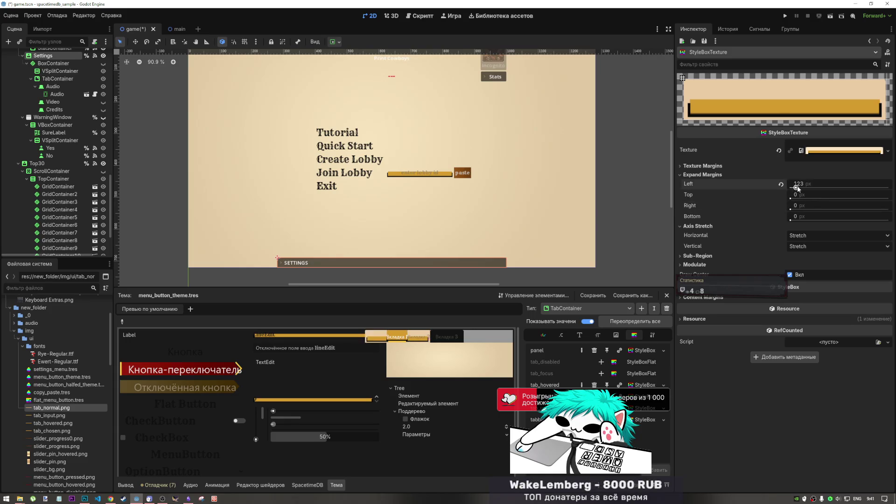
{"action": "left_click", "coordinate": [757, 174]}
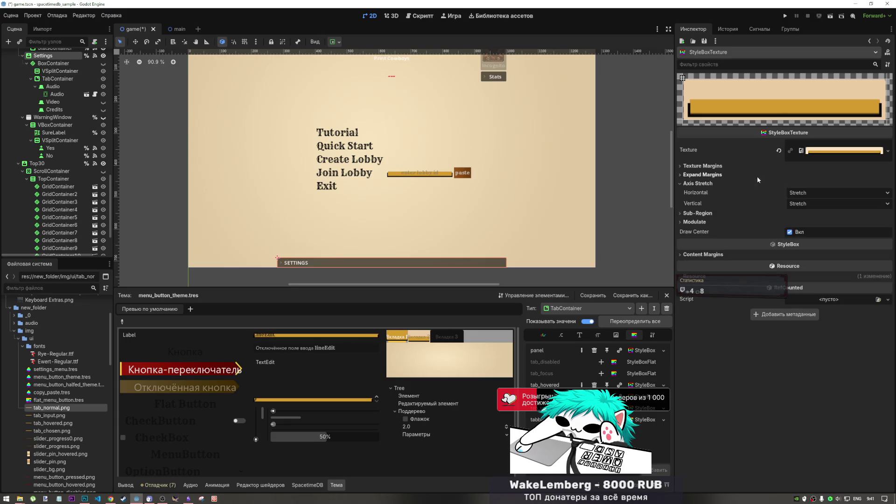
Step: Try 22 px left and right texture margins and a 15 px bottom margin, resetting bottom to 0
{"action": "left_click", "coordinate": [746, 166]}
{"action": "left_click_drag", "start_coordinate": [790, 179], "coordinate": [791, 180]}
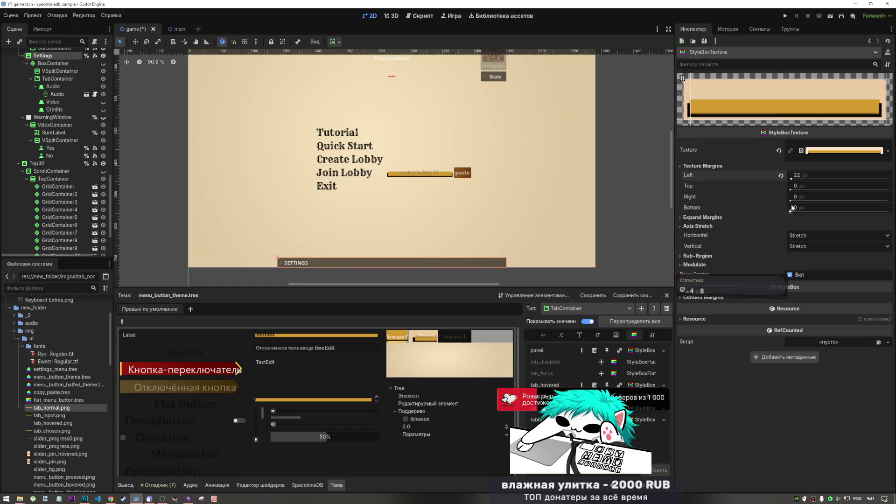
{"action": "left_click_drag", "start_coordinate": [794, 201], "coordinate": [792, 201]}
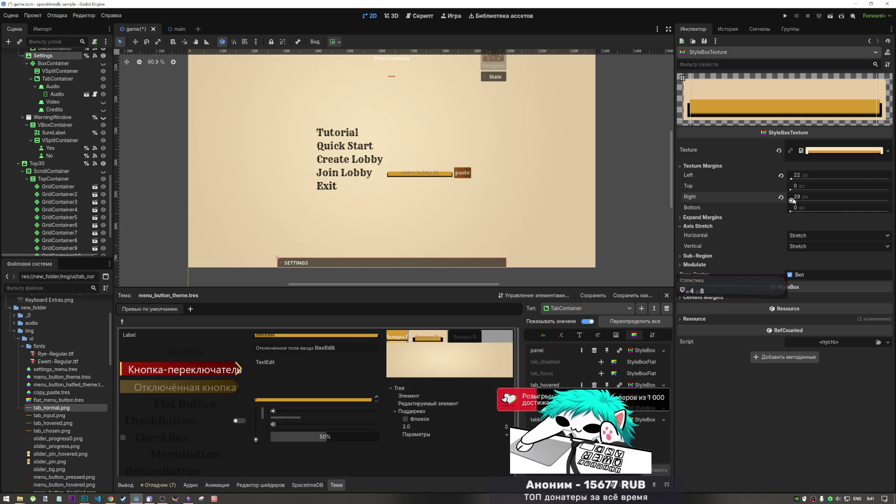
{"action": "left_click", "coordinate": [796, 197]}
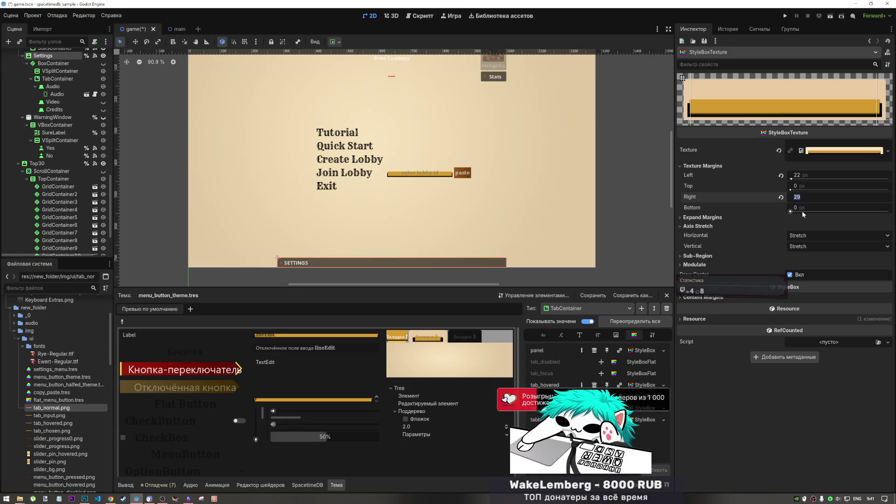
{"action": "type", "text": "22"}
{"action": "key", "text": "Return"}
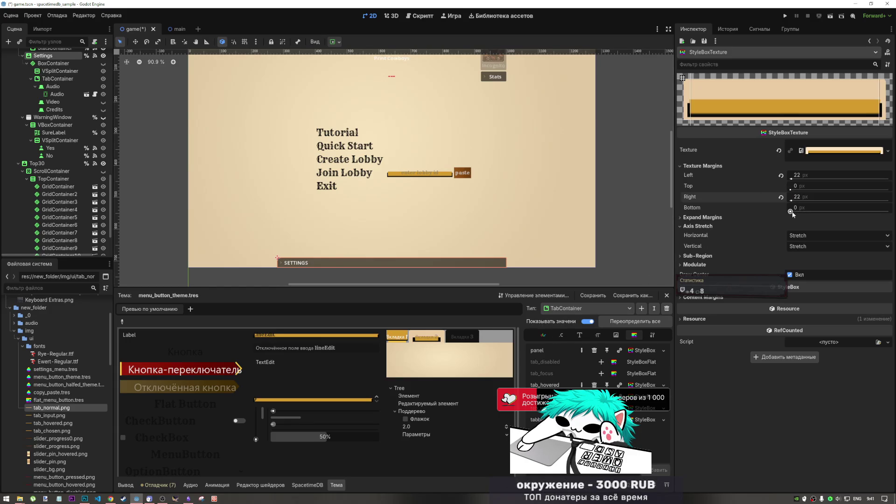
{"action": "left_click_drag", "start_coordinate": [791, 212], "coordinate": [792, 213]}
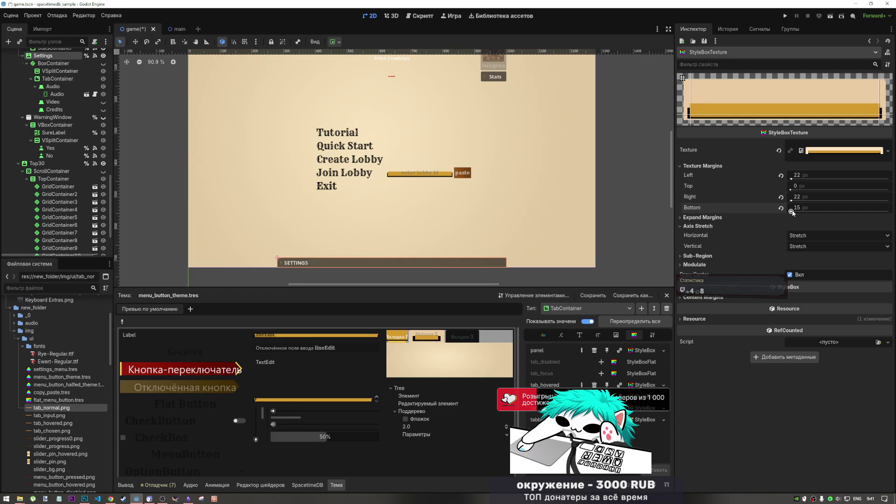
{"action": "left_click", "coordinate": [782, 207]}
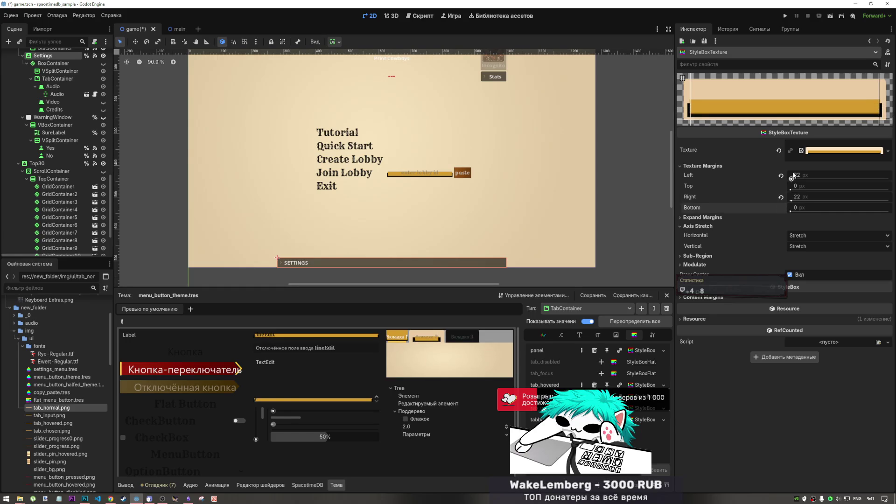
Step: Settle the left and right texture margins at 17 px, then tile the texture horizontally
{"action": "left_click_drag", "start_coordinate": [790, 190], "coordinate": [791, 189]}
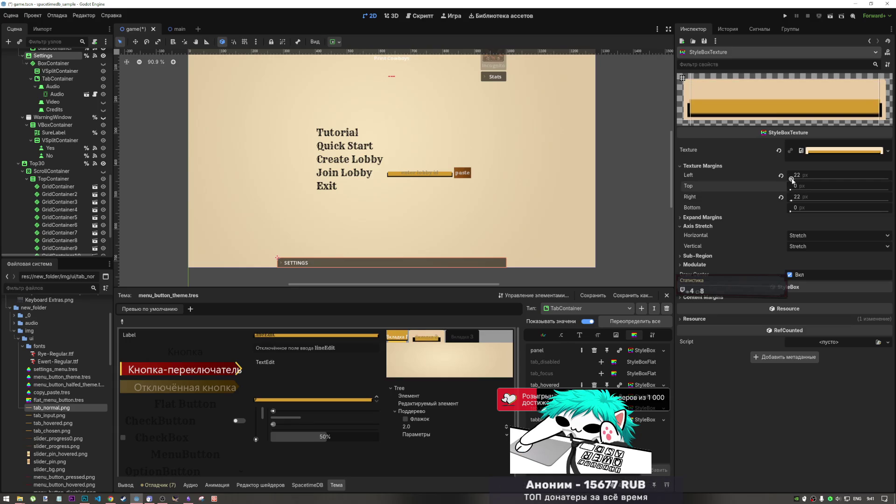
{"action": "left_click_drag", "start_coordinate": [794, 177], "coordinate": [790, 178]}
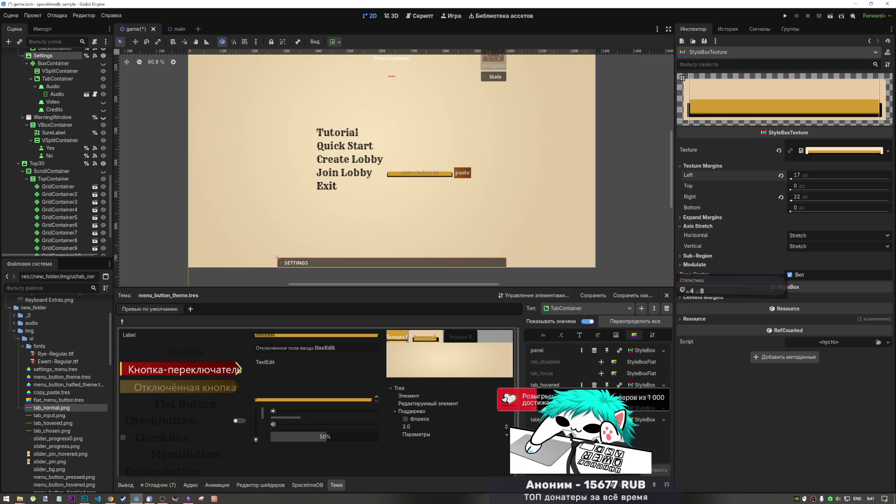
{"action": "left_click", "coordinate": [794, 178]}
{"action": "type", "text": "13"}
{"action": "key", "text": "Return"}
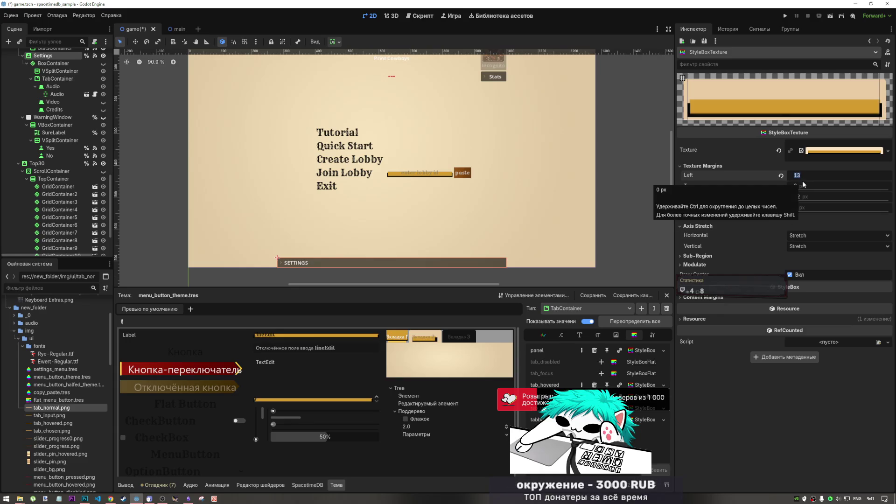
{"action": "key", "text": "ctrl+z"}
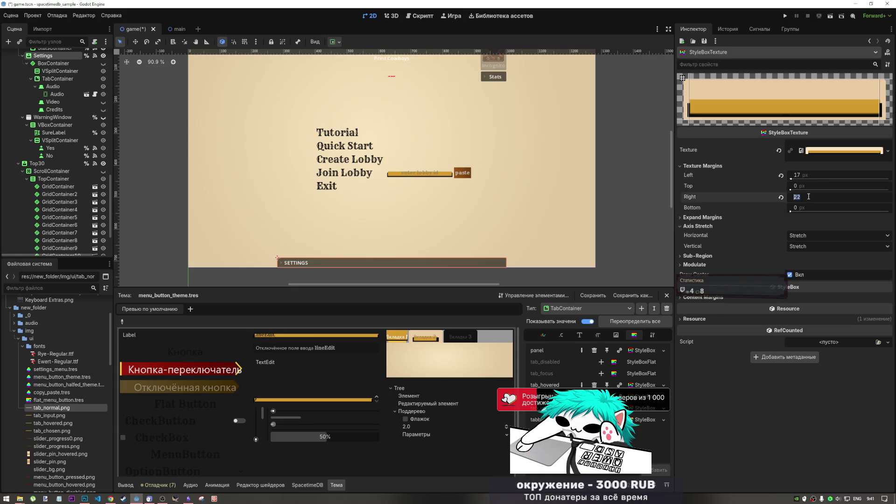
{"action": "left_click", "coordinate": [805, 196]}
{"action": "type", "text": "1"}
{"action": "key", "text": "ctrl+z"}
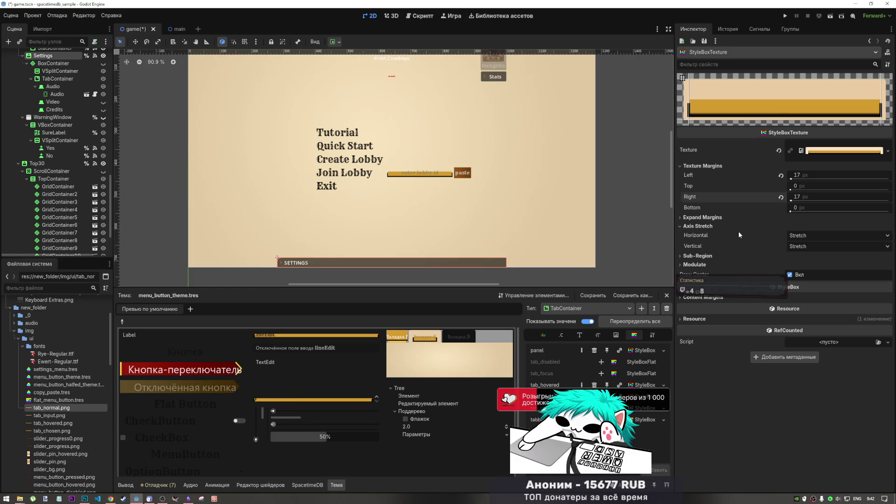
{"action": "left_click", "coordinate": [799, 235]}
Step: Try Tile and Tile Fit as the tab texture's horizontal and vertical axis stretch modes
{"action": "left_click", "coordinate": [805, 254]}
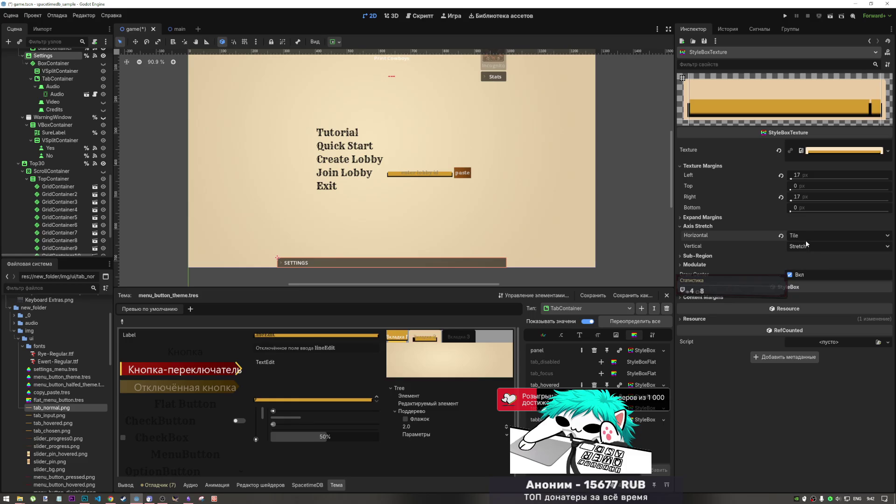
{"action": "left_click", "coordinate": [808, 234]}
{"action": "left_click", "coordinate": [806, 265]}
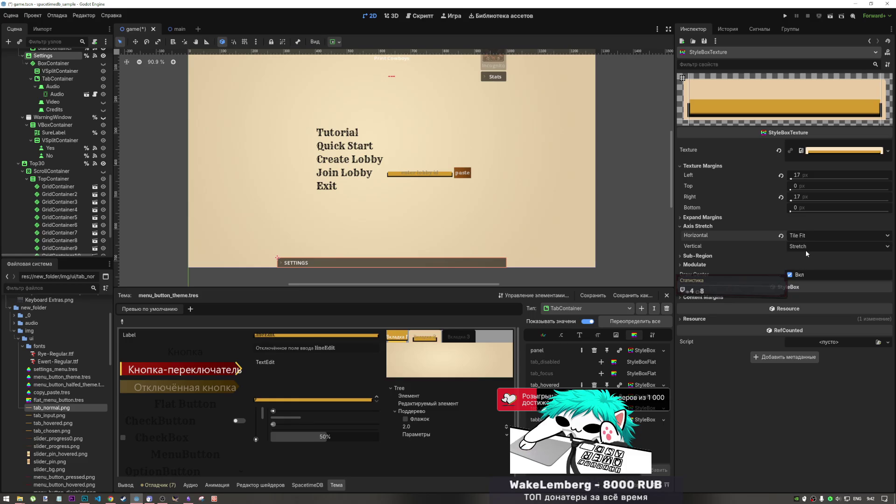
{"action": "left_click", "coordinate": [799, 246]}
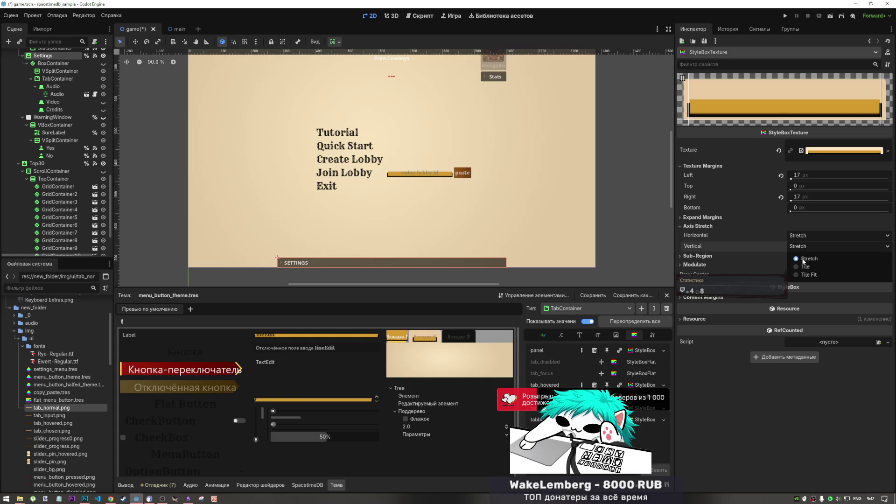
{"action": "left_click", "coordinate": [798, 275]}
Step: Set the vertical mode back to Stretch and open the texture sub-region editor
{"action": "left_click", "coordinate": [799, 247]}
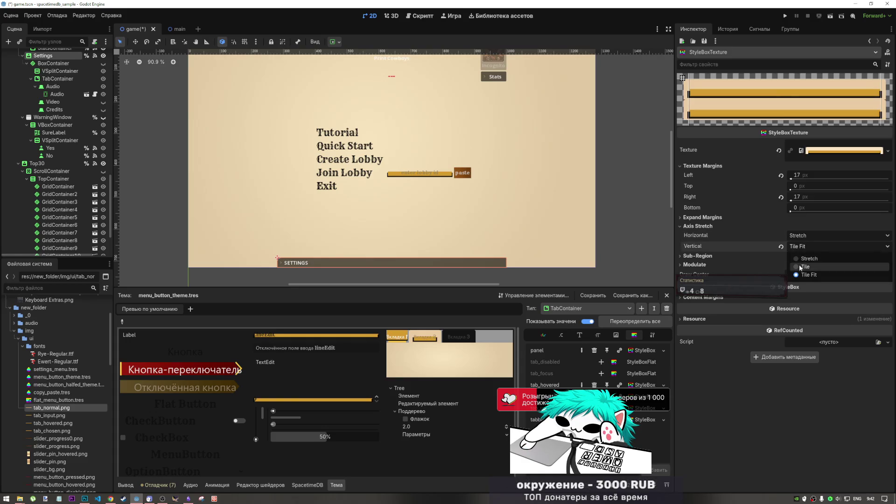
{"action": "left_click", "coordinate": [796, 264]}
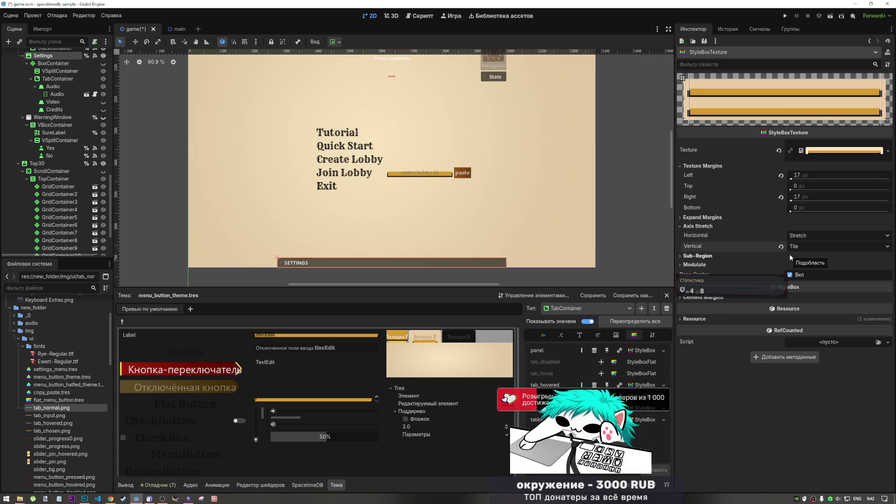
{"action": "left_click", "coordinate": [781, 246]}
{"action": "left_click", "coordinate": [765, 255]}
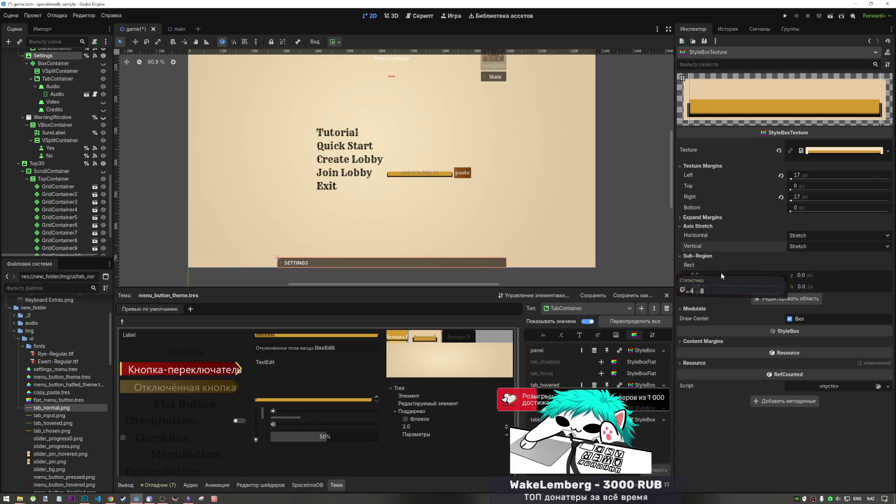
{"action": "left_click", "coordinate": [778, 299]}
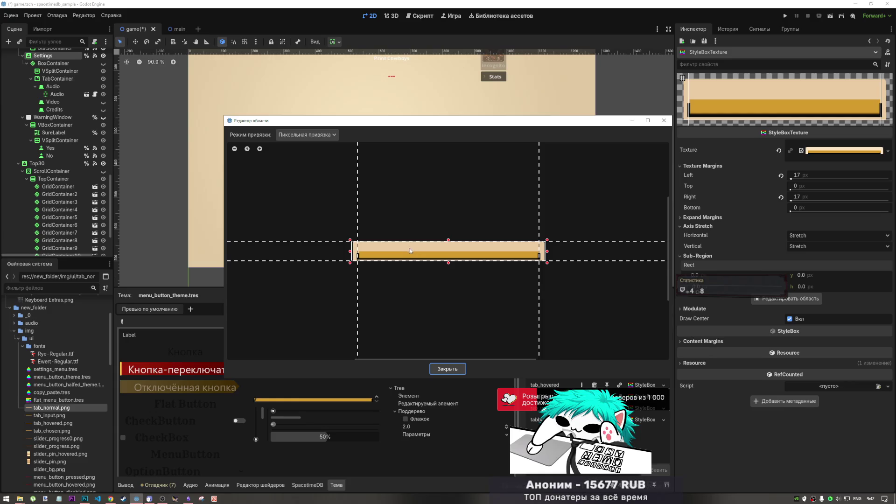
Step: Shift the region's left and right edges, then undo and reset the sub-region rect to 0
{"action": "left_click_drag", "start_coordinate": [353, 253], "coordinate": [347, 254]}
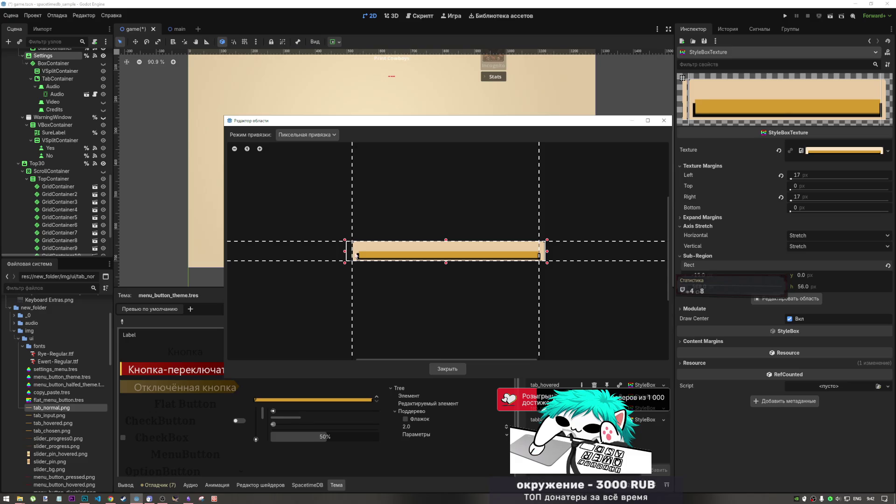
{"action": "left_click_drag", "start_coordinate": [548, 253], "coordinate": [551, 255]}
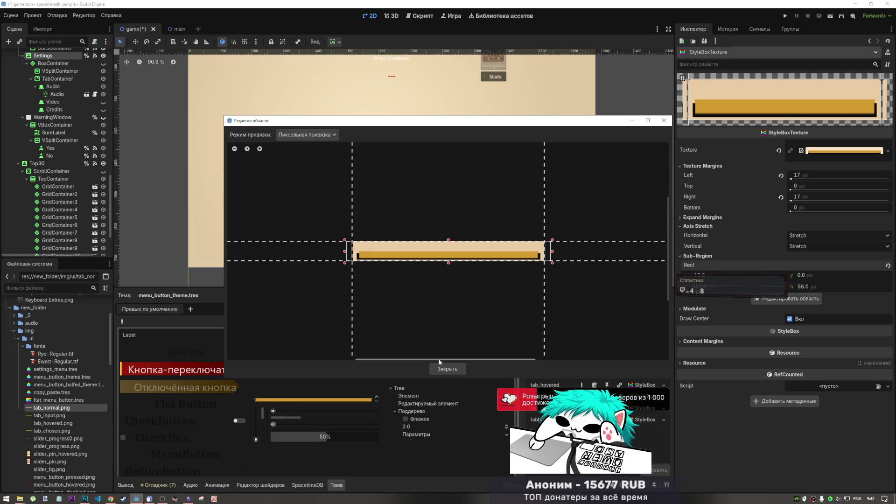
{"action": "left_click", "coordinate": [446, 369]}
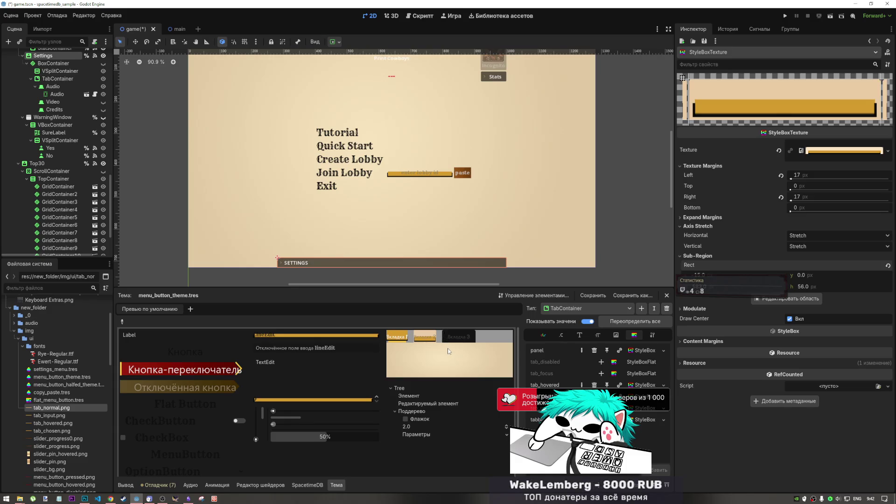
{"action": "key", "text": "ctrl+z"}
{"action": "key", "text": "ctrl+z"}
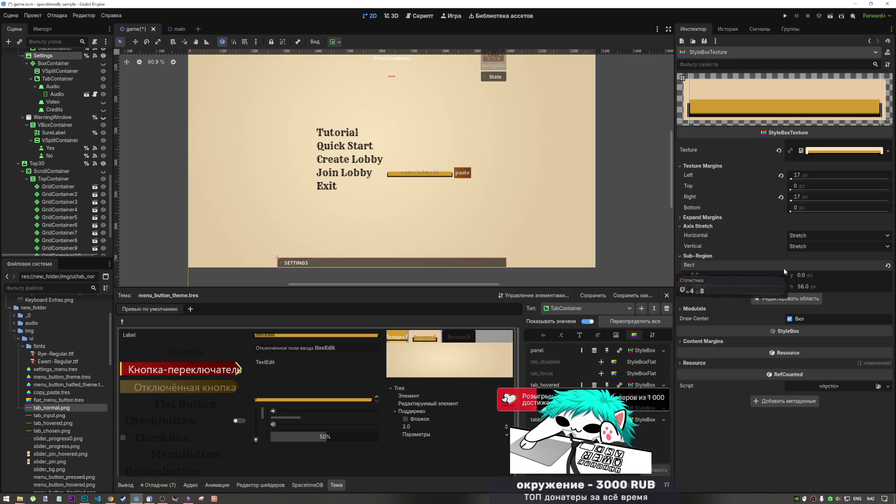
{"action": "left_click", "coordinate": [886, 266]}
Step: Inspect the Modulate colour's transparency, then drag the left texture margin to 27 px
{"action": "left_click", "coordinate": [696, 256]}
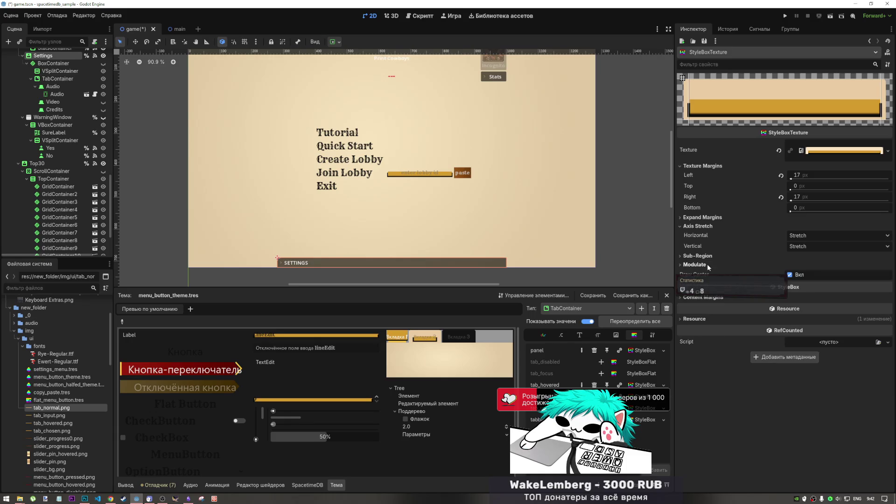
{"action": "left_click", "coordinate": [700, 264]}
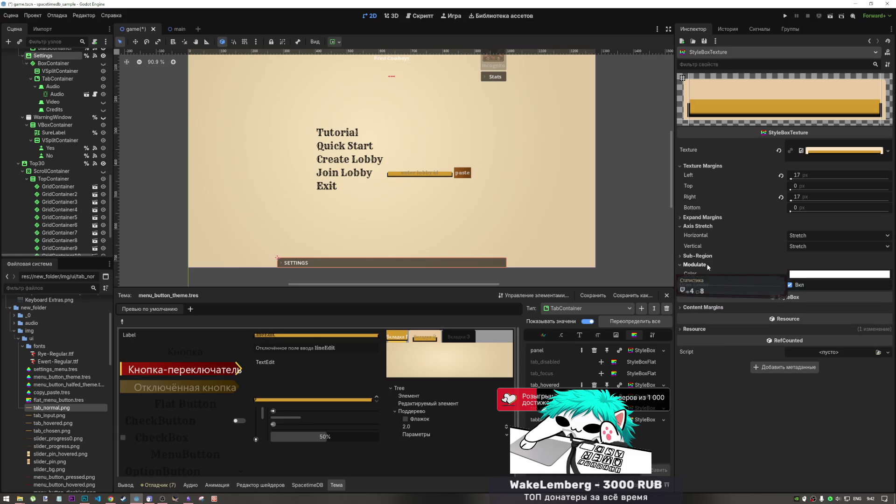
{"action": "left_click", "coordinate": [802, 275]}
{"action": "left_click_drag", "start_coordinate": [818, 220], "coordinate": [861, 226]}
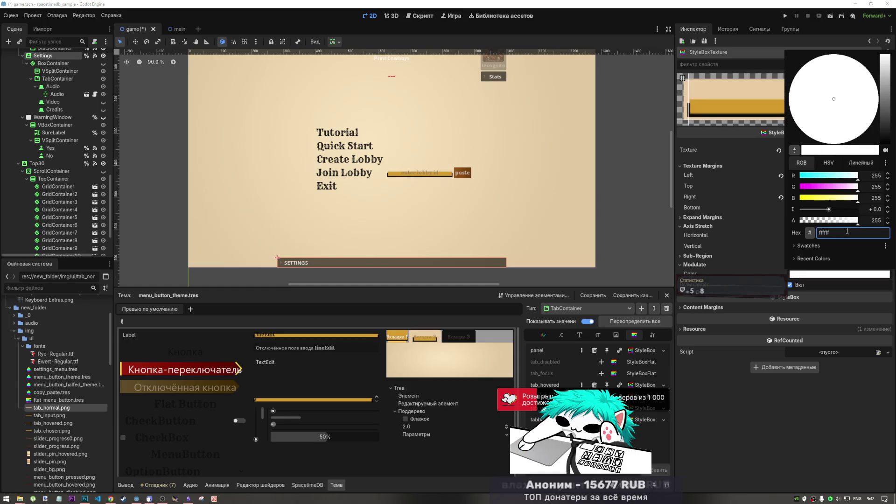
{"action": "left_click", "coordinate": [817, 278]}
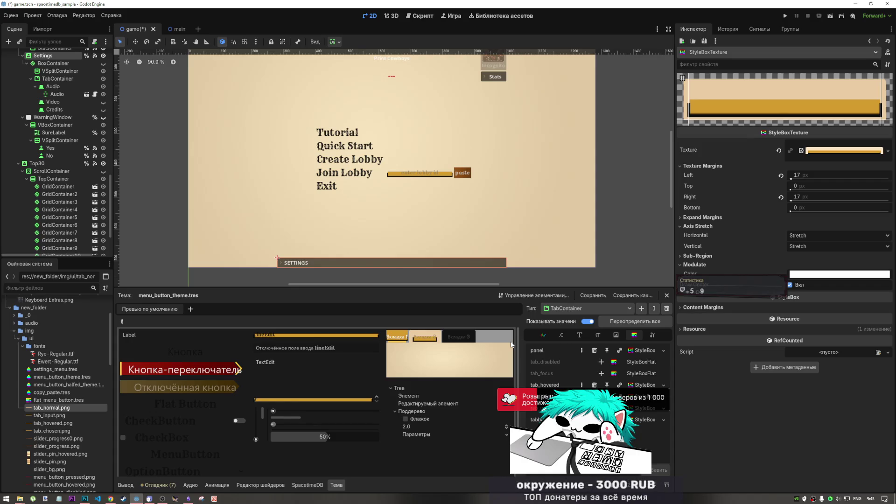
{"action": "mouse_move", "coordinate": [791, 178]}
{"action": "left_mouse_down"}
{"action": "mouse_move", "coordinate": [815, 177]}
{"action": "mouse_move", "coordinate": [797, 177]}
{"action": "left_mouse_up"}
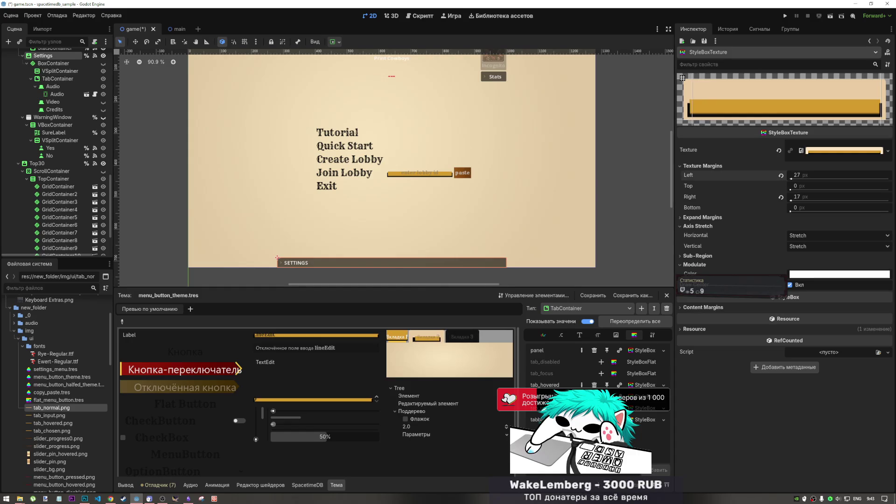
Step: Try 27 px, then 20 px, for the right texture margin
{"action": "left_click", "coordinate": [797, 197]}
{"action": "type", "text": "27"}
{"action": "key", "text": "Return"}
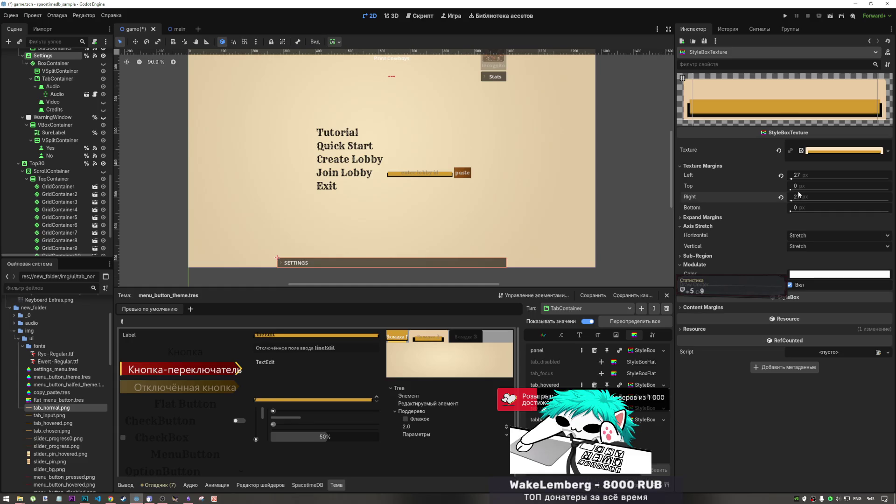
{"action": "left_click", "coordinate": [799, 197]}
{"action": "type", "text": "0"}
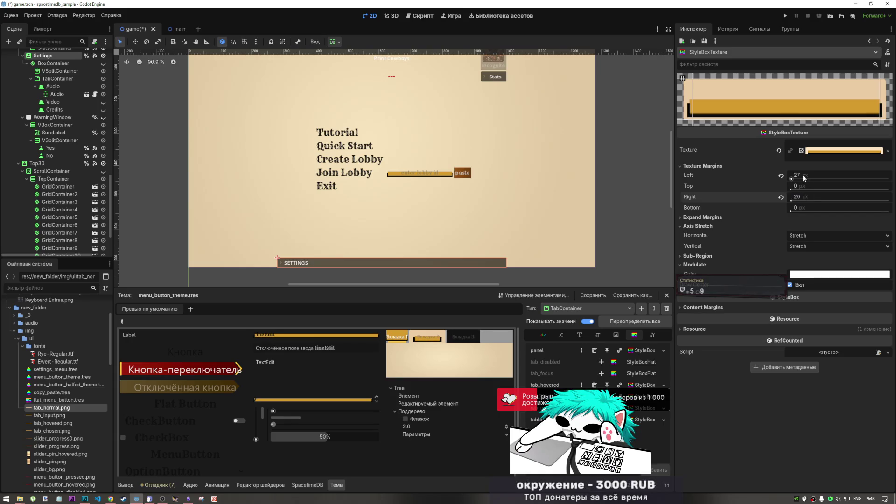
{"action": "key", "text": "Tab"}
{"action": "type", "text": "20"}
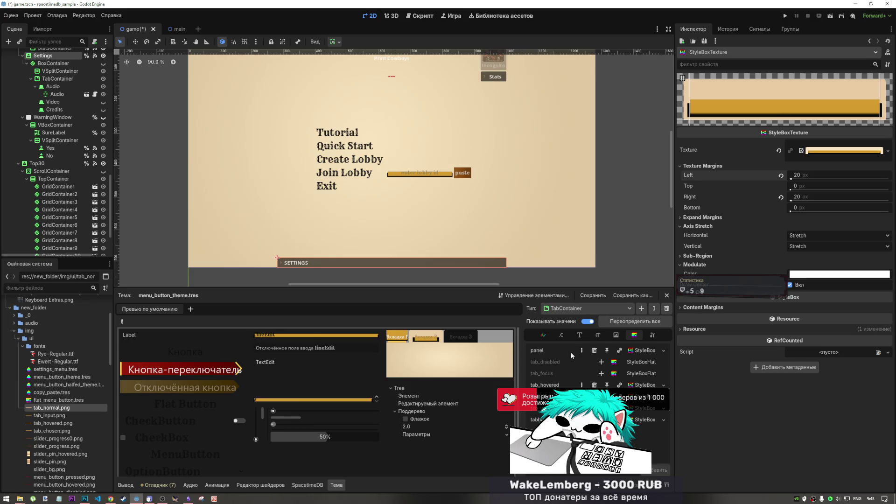
Step: Set both left and right texture margins to 22 px, then return to Photoshop
{"action": "left_click", "coordinate": [797, 176]}
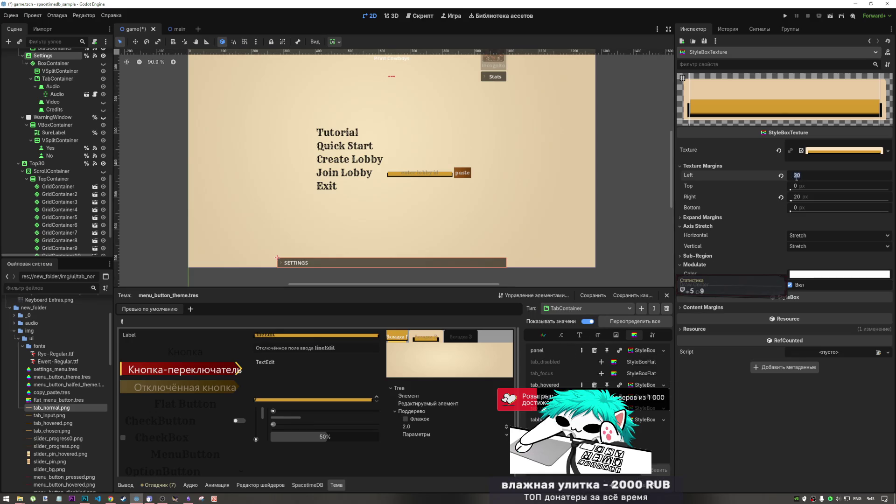
{"action": "type", "text": "3"}
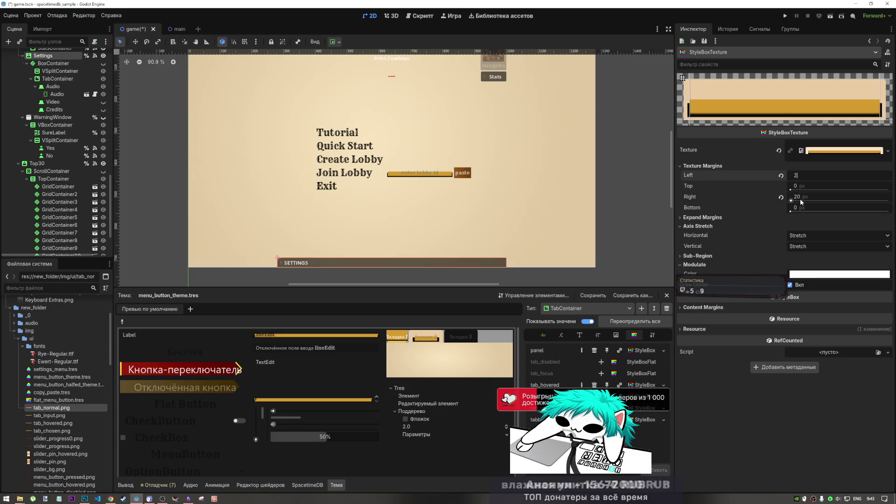
{"action": "left_click", "coordinate": [797, 196]}
{"action": "type", "text": "2"}
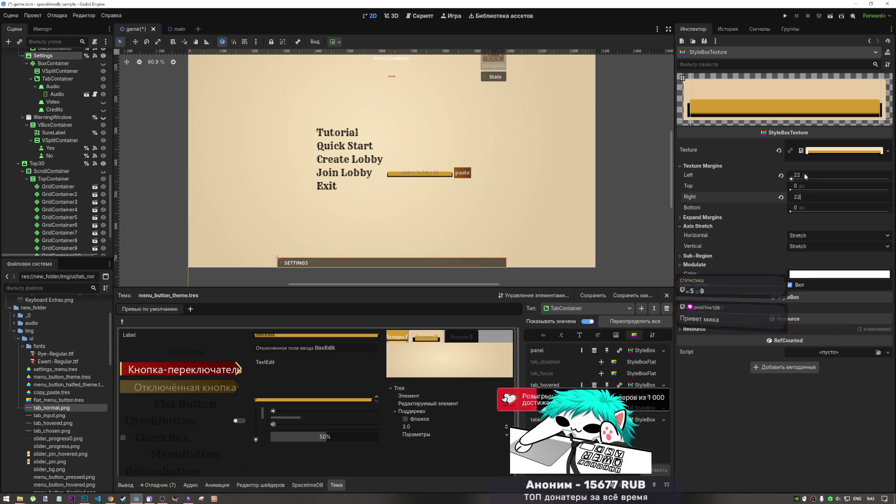
{"action": "key", "text": "shift+Tab"}
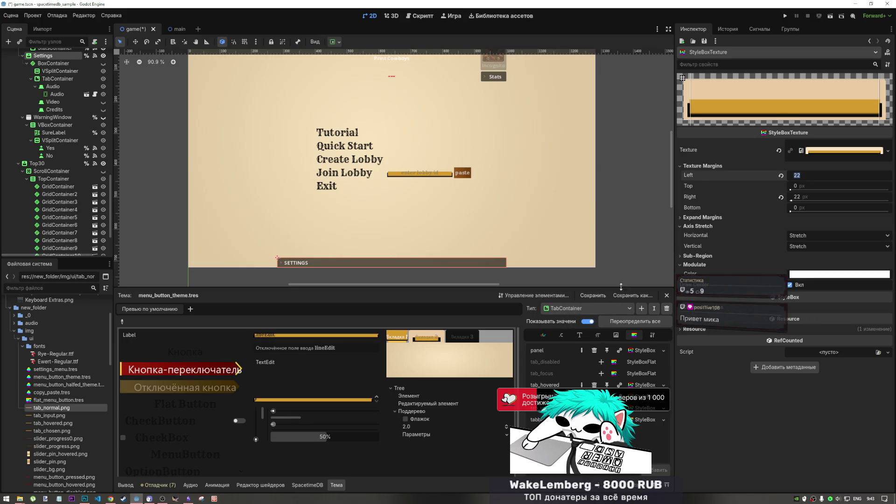
{"action": "key", "text": "Return"}
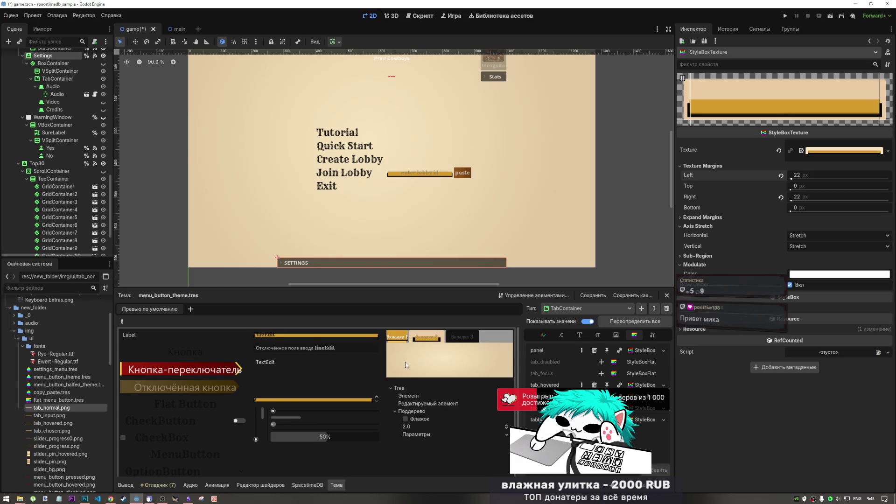
{"action": "left_click", "coordinate": [84, 498]}
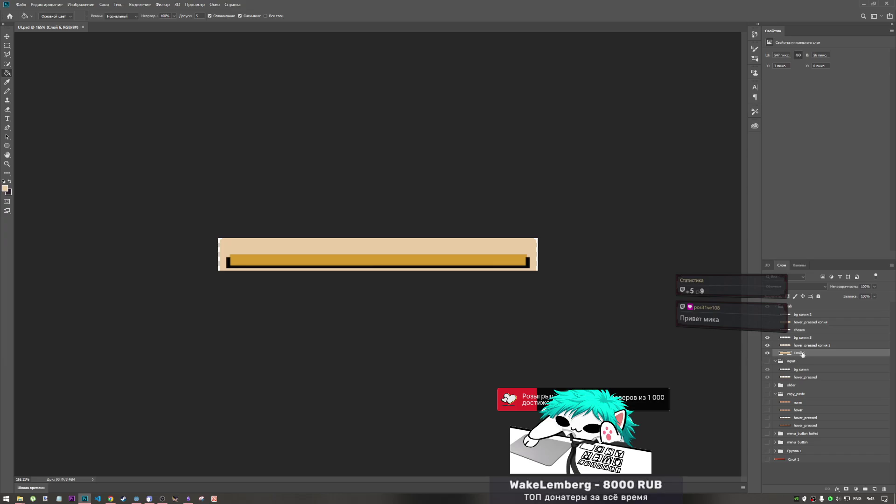
Step: Toggle the gold bar, black outline and chosen layers so the bar shows its bottom outline
{"action": "left_click_drag", "start_coordinate": [769, 346], "coordinate": [768, 337]}
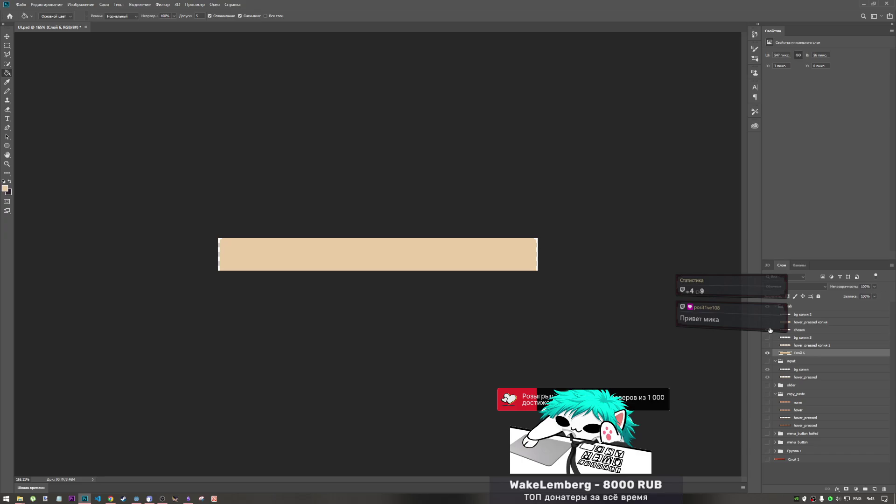
{"action": "left_click", "coordinate": [770, 324]}
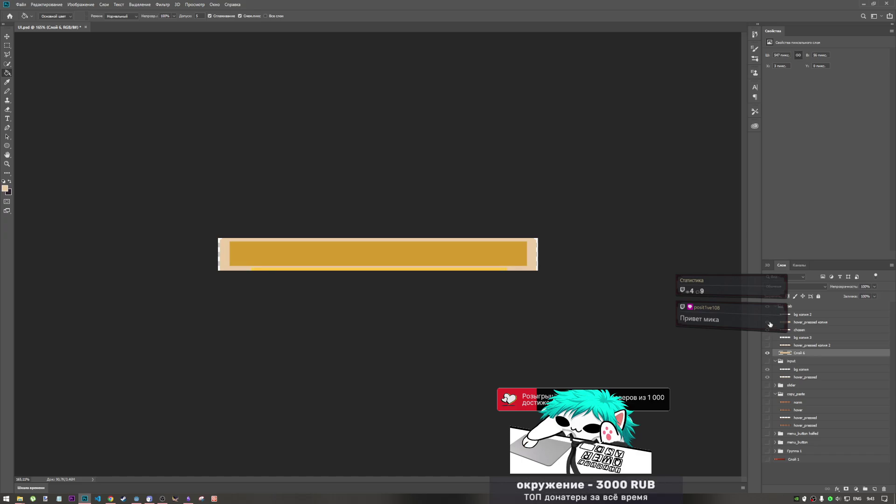
{"action": "left_click", "coordinate": [770, 323]}
{"action": "left_click", "coordinate": [770, 324]}
{"action": "left_click", "coordinate": [769, 316]}
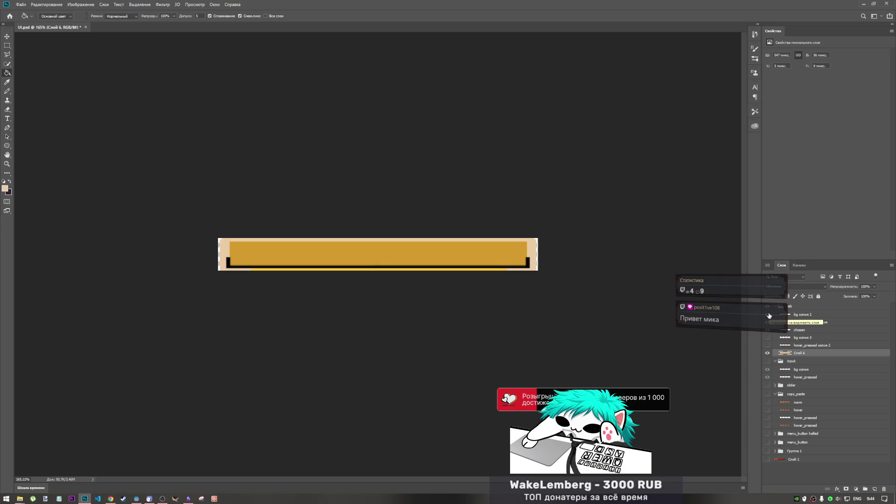
{"action": "left_click", "coordinate": [770, 330]}
{"action": "left_click", "coordinate": [770, 332]}
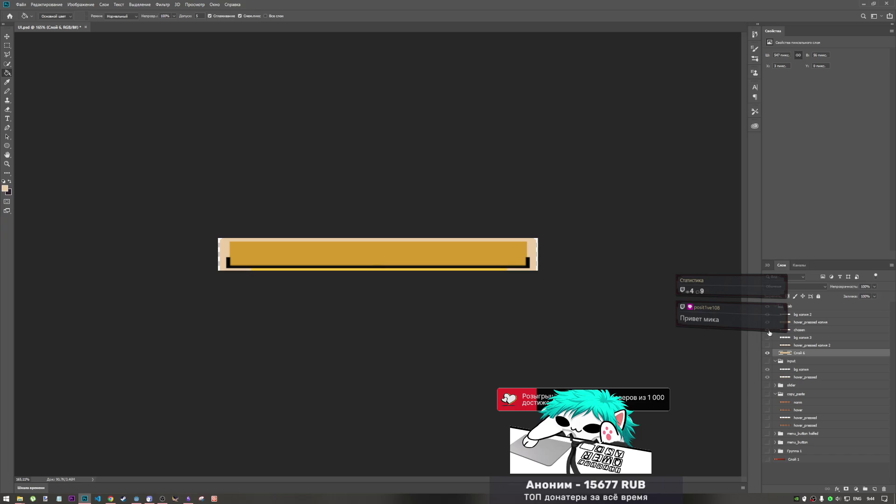
{"action": "left_click", "coordinate": [21, 4]}
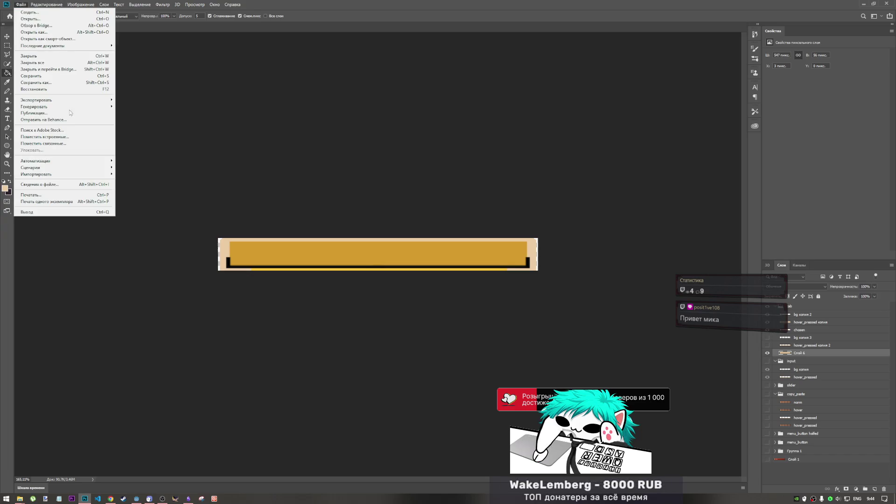
Step: Quick Export the canvas as PNG, replacing tab_chosen.png in the ui folder
{"action": "mouse_move", "coordinate": [75, 100]}
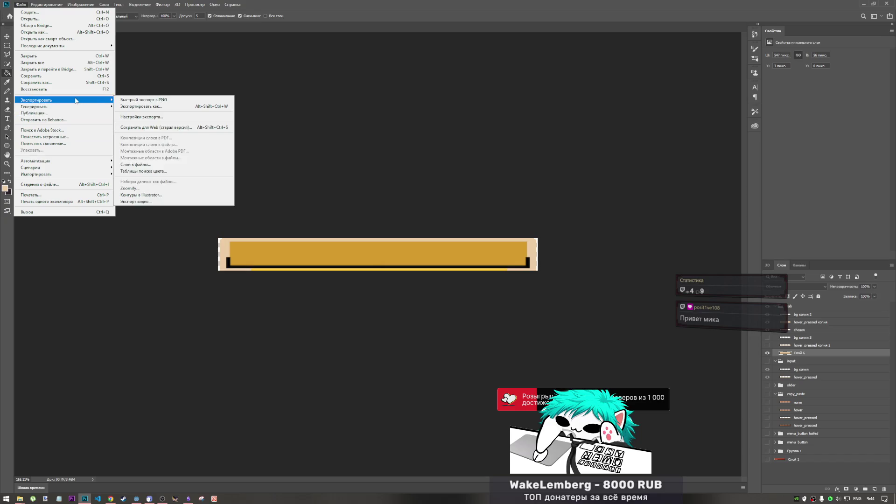
{"action": "left_click", "coordinate": [138, 100]}
{"action": "scroll", "coordinate": [182, 135], "scroll_direction": "down", "scroll_amount": 5}
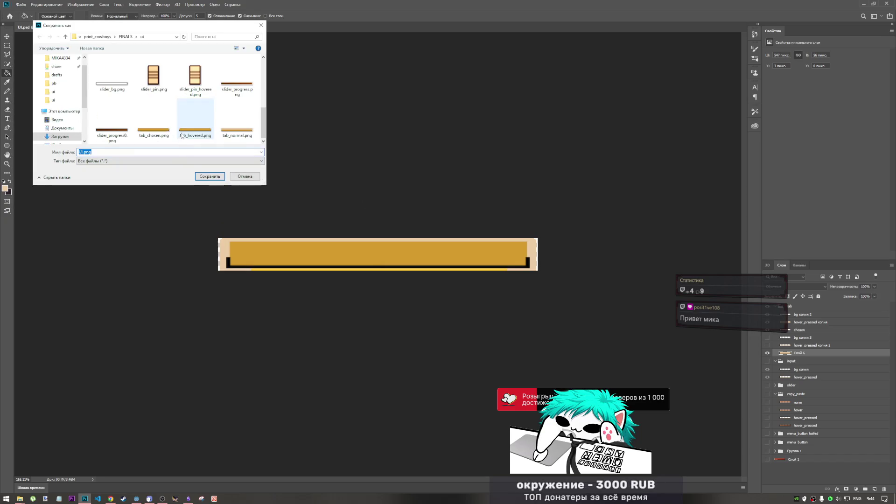
{"action": "left_click", "coordinate": [153, 126]}
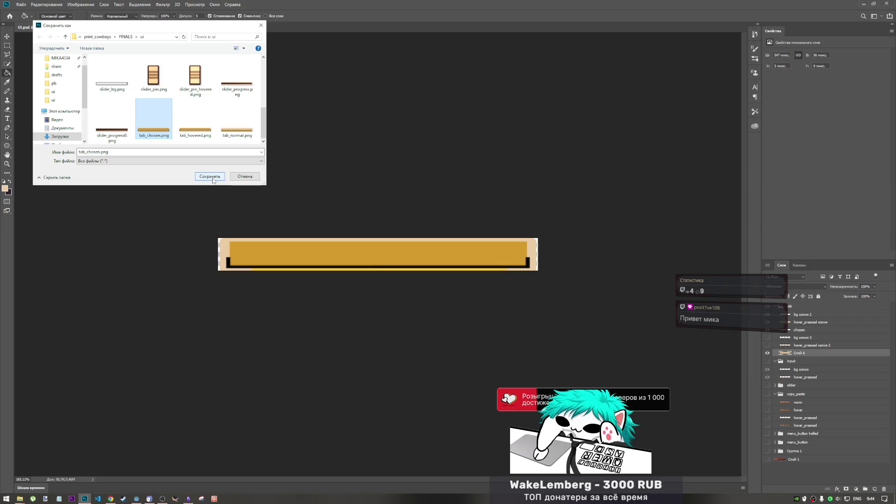
{"action": "left_click", "coordinate": [213, 180]}
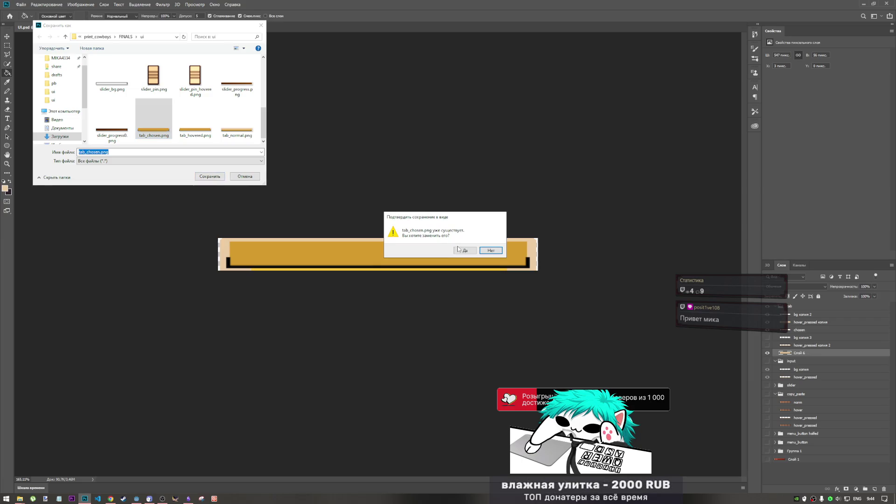
{"action": "left_click", "coordinate": [464, 250]}
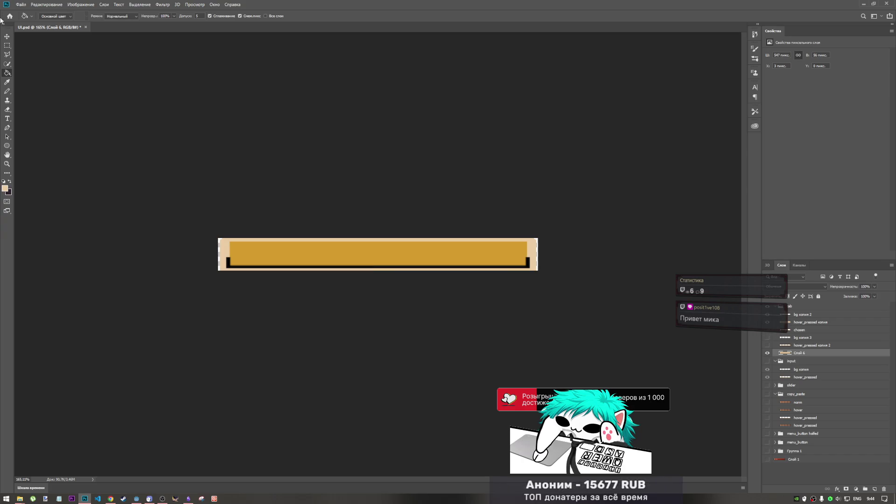
Step: Quick Export the graphic again as PNG, replacing tab_hovered.png
{"action": "left_click", "coordinate": [21, 4]}
{"action": "mouse_move", "coordinate": [94, 100]}
{"action": "left_click", "coordinate": [140, 99]}
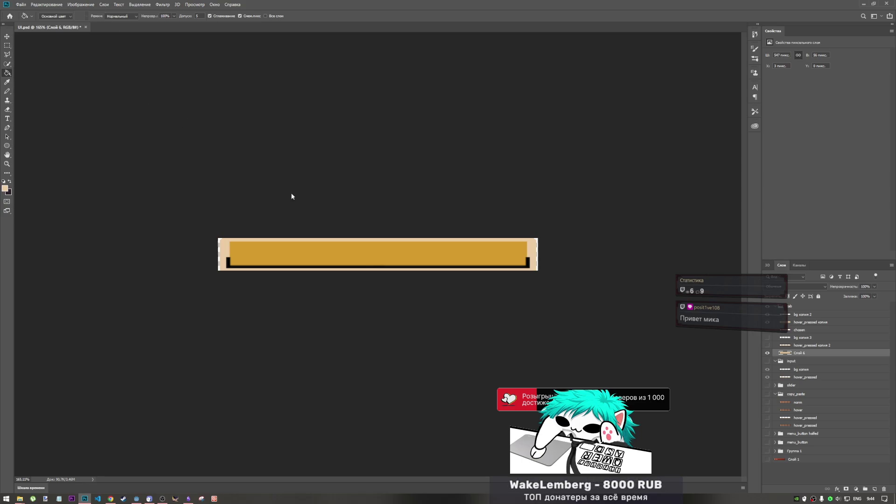
{"action": "left_click", "coordinate": [192, 133]}
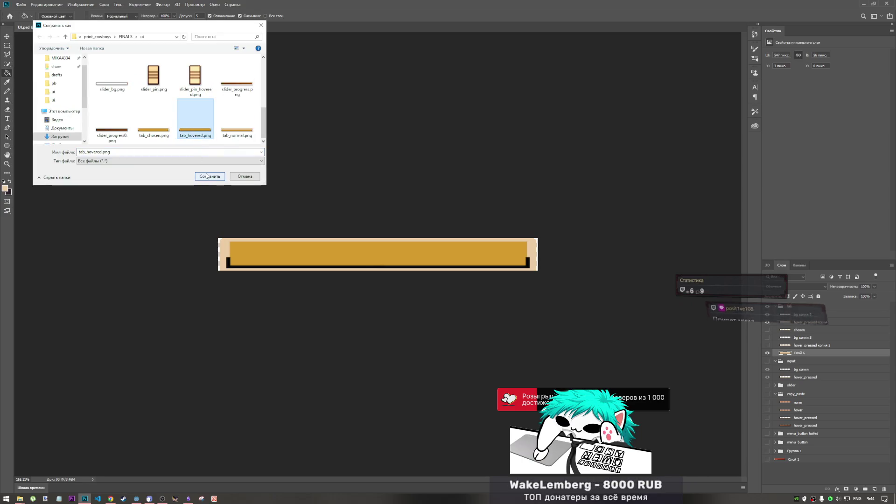
{"action": "left_click", "coordinate": [210, 176]}
{"action": "left_click", "coordinate": [458, 250]}
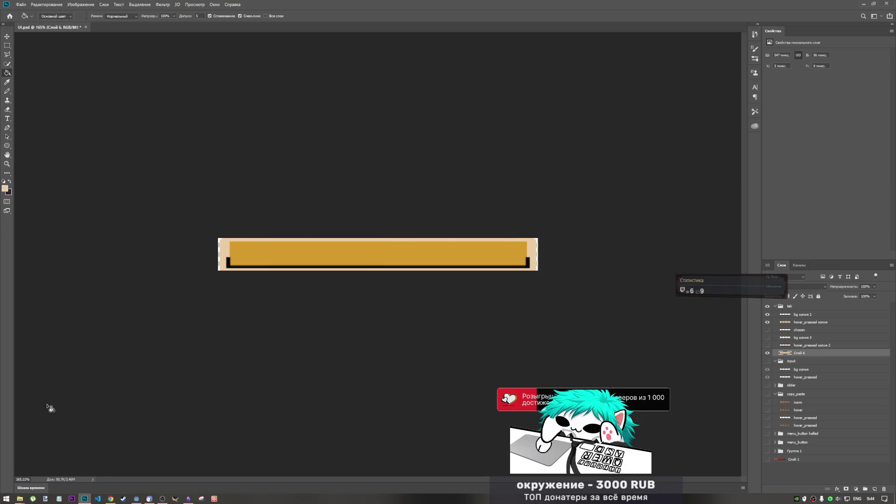
Step: Copy tab_chosen.png and tab_hovered.png into the Godot ui folder, replacing the old files
{"action": "mouse_move", "coordinate": [19, 495]}
{"action": "left_click", "coordinate": [63, 466]}
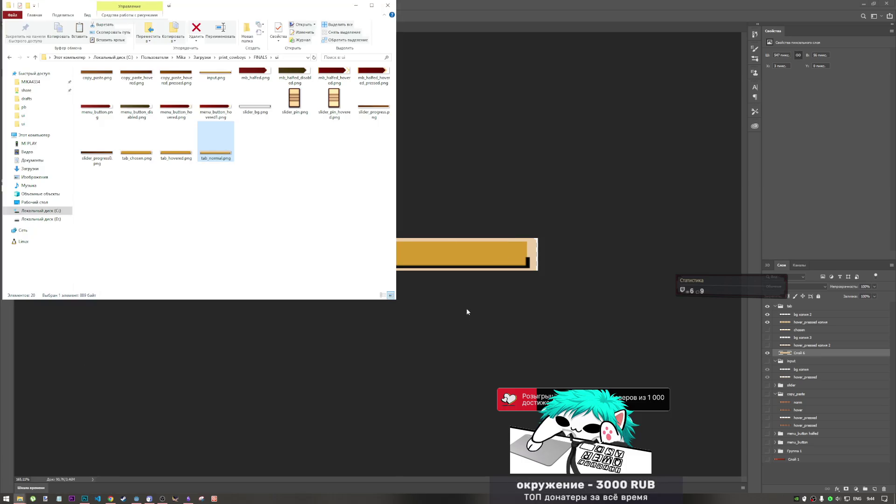
{"action": "left_click_drag", "start_coordinate": [194, 183], "coordinate": [152, 171]}
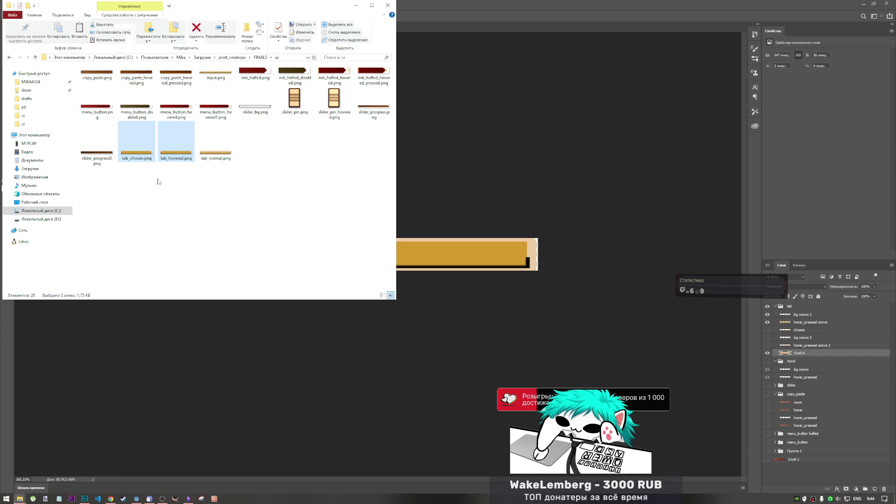
{"action": "left_click", "coordinate": [19, 498]}
{"action": "left_click", "coordinate": [46, 466]}
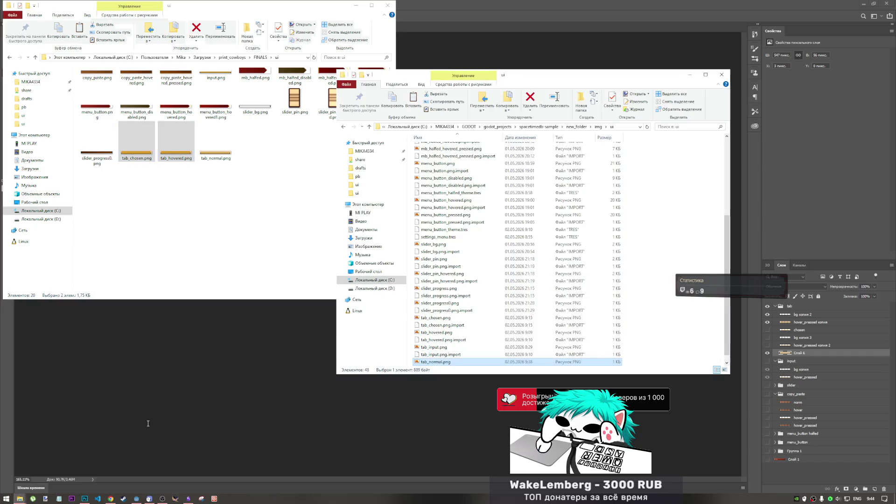
{"action": "left_click", "coordinate": [674, 309]}
{"action": "right_click", "coordinate": [675, 311]}
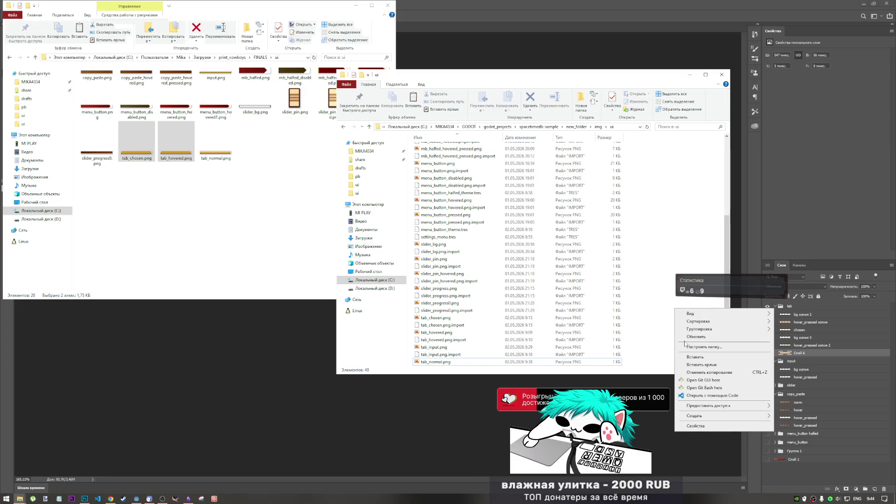
{"action": "left_click", "coordinate": [690, 359]}
{"action": "left_click", "coordinate": [423, 200]}
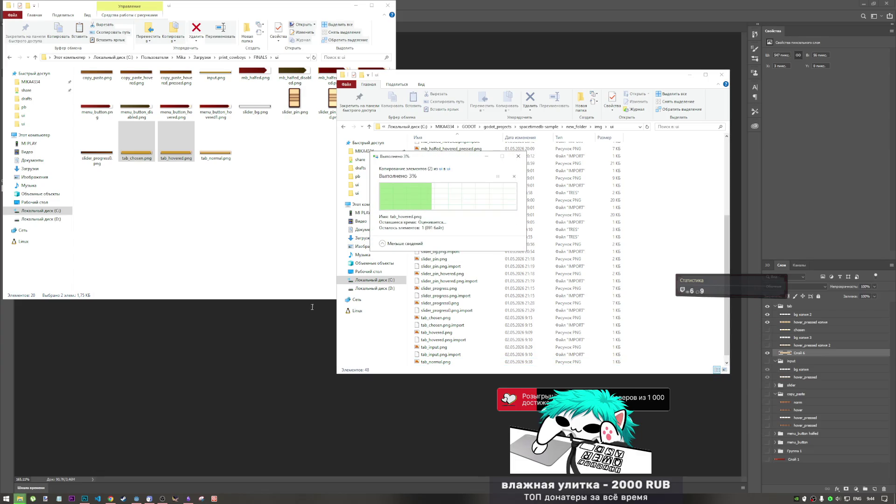
{"action": "left_click", "coordinate": [137, 498]}
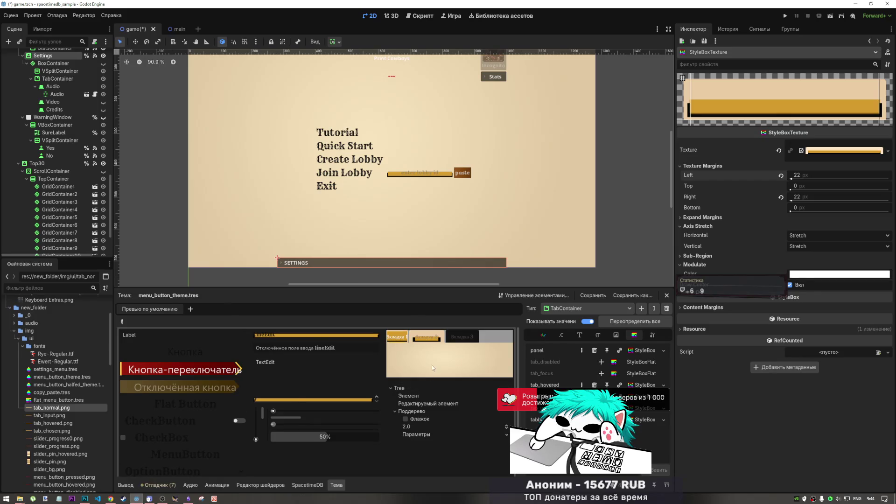
Step: Preview Вкладка 2 in the theme preview, then select the tab_hovered StyleBoxTexture
{"action": "left_click", "coordinate": [432, 339]}
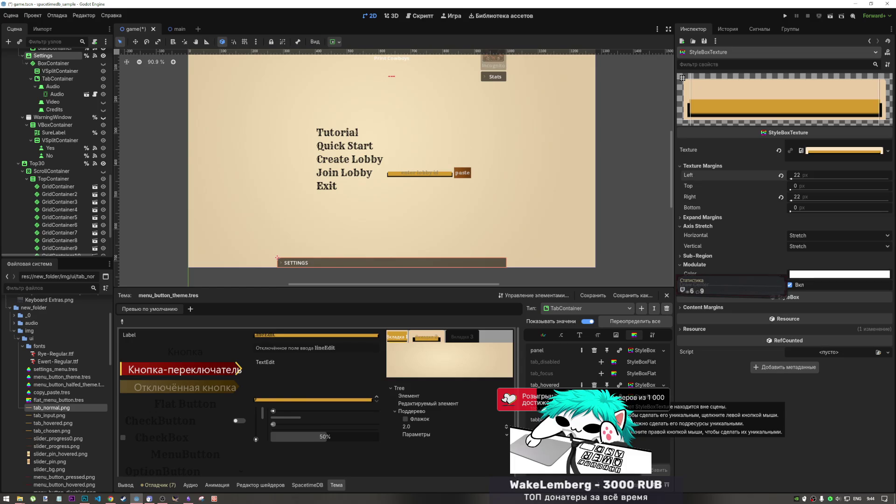
{"action": "left_click", "coordinate": [636, 387]}
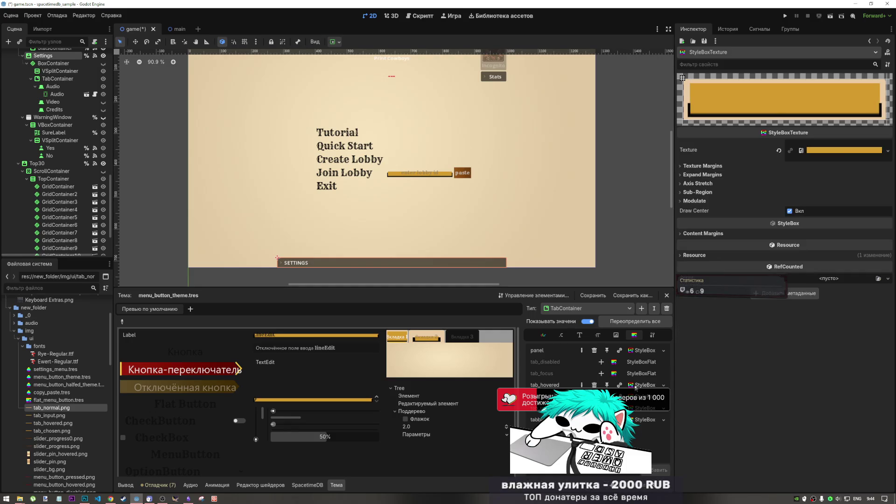
Step: Set tab_hovered's left and right texture margins to 22 px and check the second tab
{"action": "left_click", "coordinate": [728, 167]}
{"action": "left_click", "coordinate": [805, 176]}
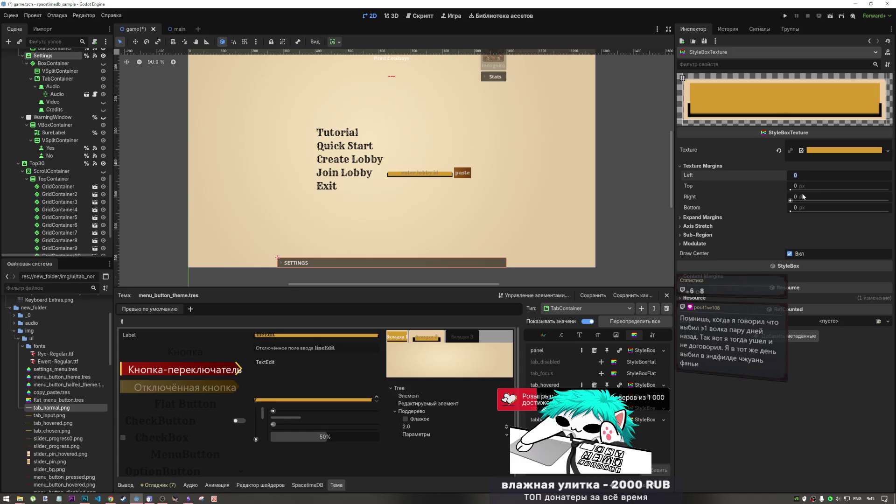
{"action": "type", "text": "22"}
{"action": "left_click", "coordinate": [803, 196]}
{"action": "type", "text": "22"}
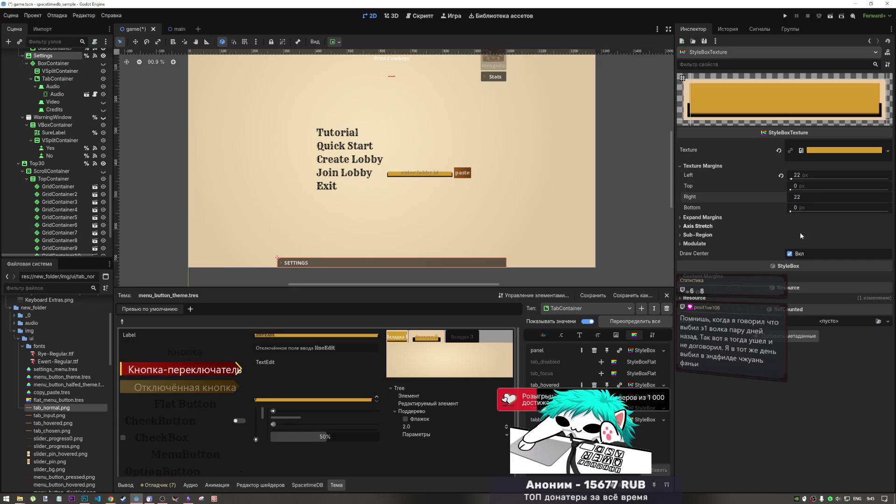
{"action": "left_click", "coordinate": [801, 244]}
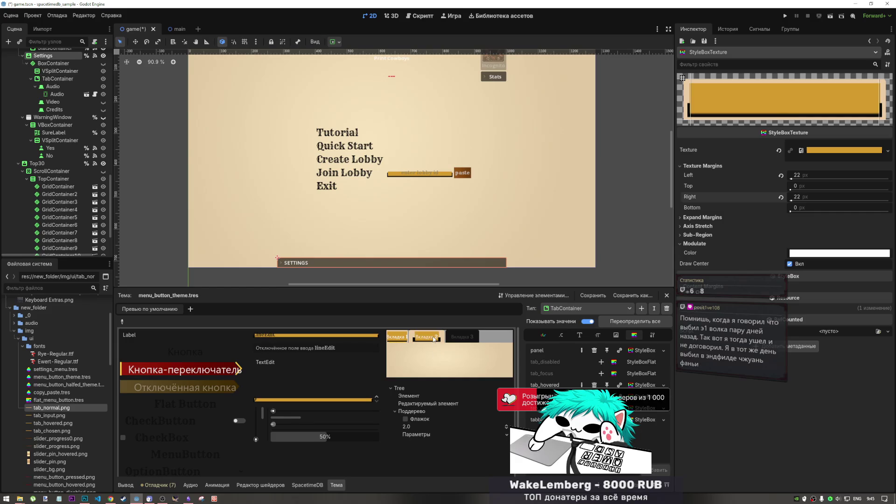
{"action": "left_click", "coordinate": [434, 337]}
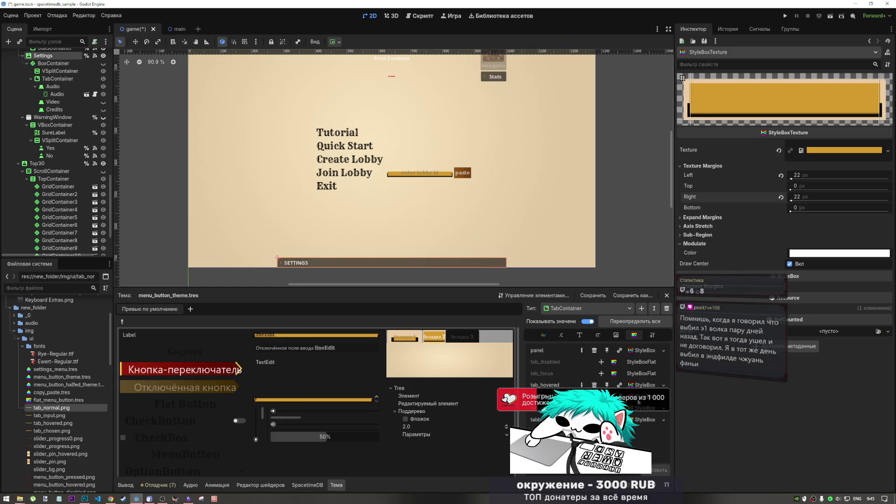
Step: Give another tab StyleBoxTexture a 22 px right margin and compare the first and second tabs
{"action": "left_click", "coordinate": [640, 400]}
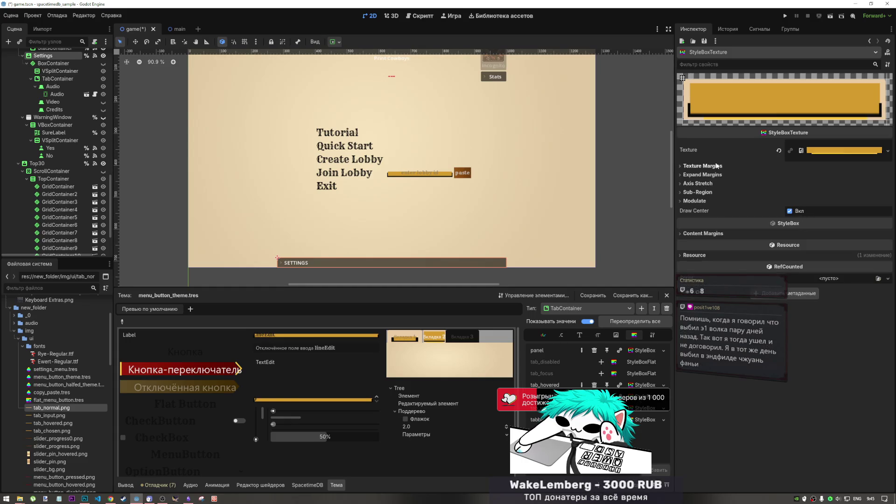
{"action": "left_click", "coordinate": [809, 176]}
{"action": "left_click", "coordinate": [806, 197]}
{"action": "type", "text": "22"}
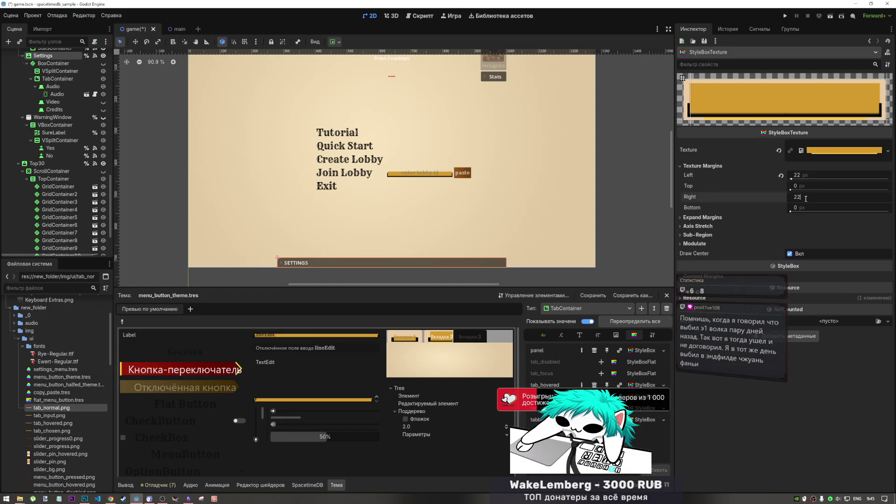
{"action": "key", "text": "Return"}
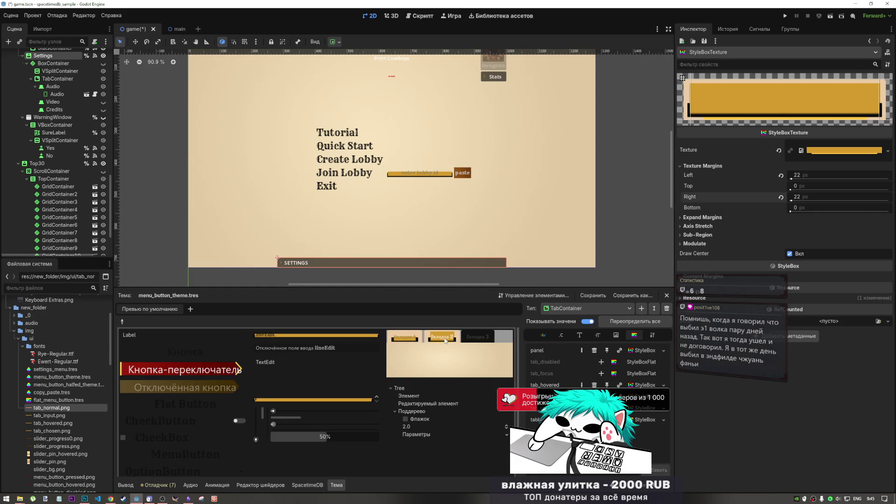
{"action": "left_click", "coordinate": [404, 337]}
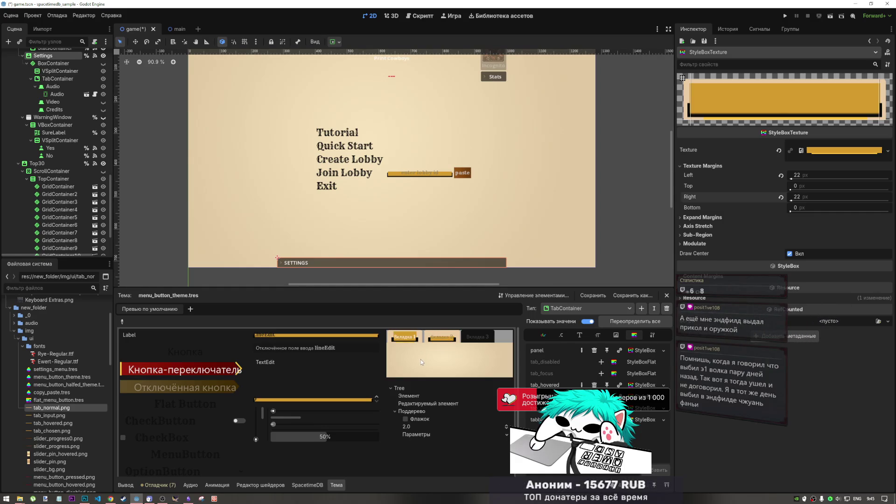
{"action": "left_click", "coordinate": [442, 336]}
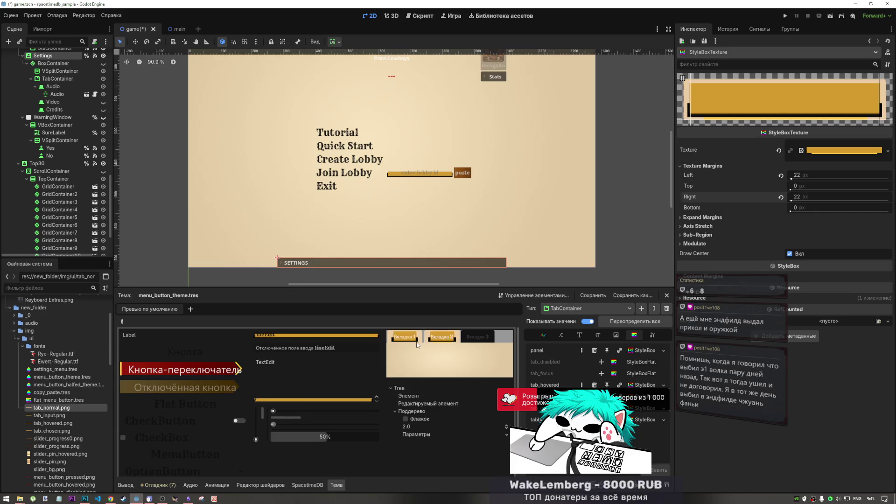
{"action": "mouse_move", "coordinate": [20, 498]}
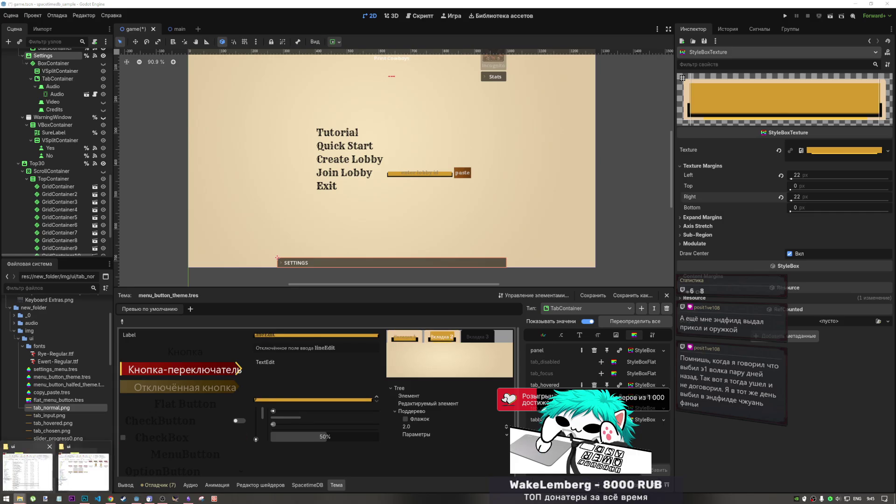
{"action": "left_click", "coordinate": [27, 471]}
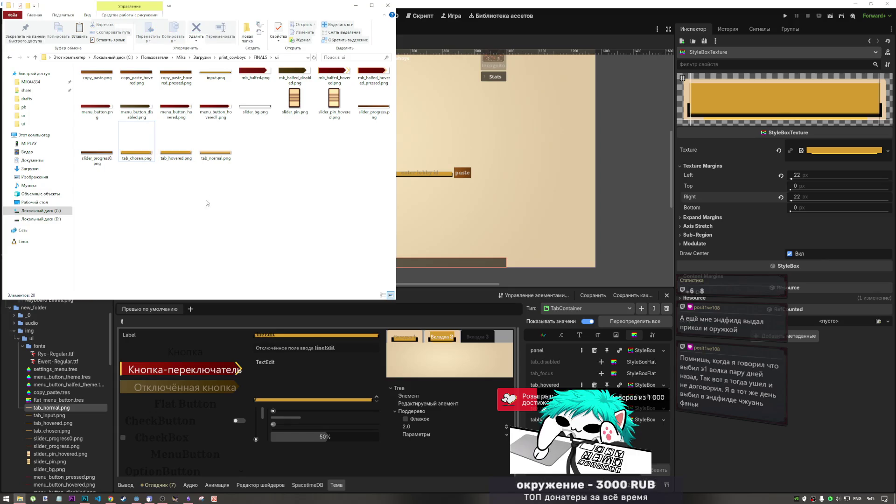
Step: Look over the exported ui folder, then return to UI.psd in Photoshop
{"action": "key", "text": "alt"}
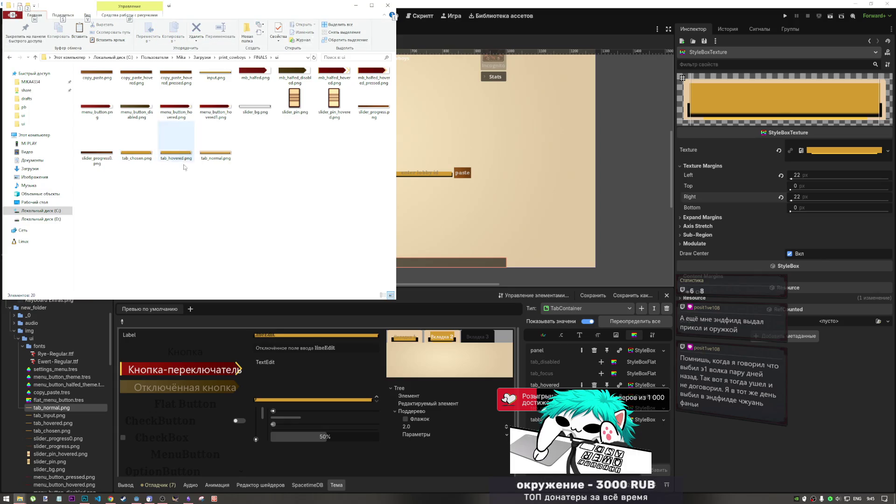
{"action": "left_click", "coordinate": [85, 498]}
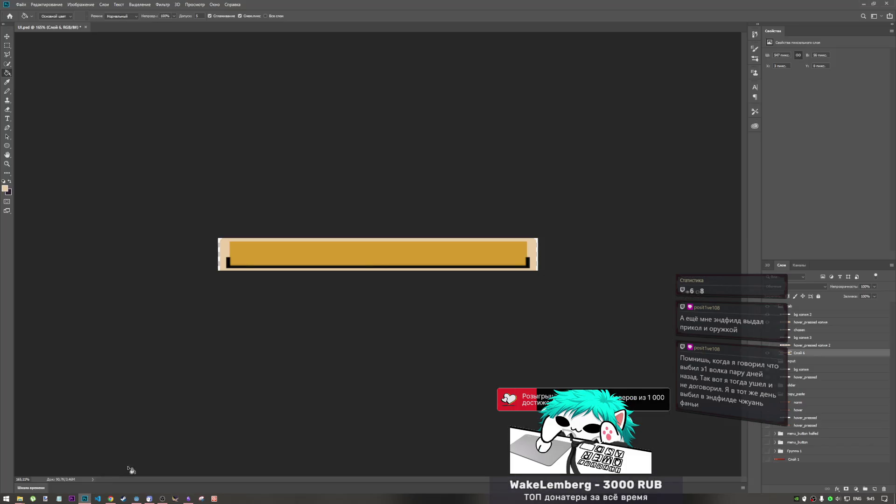
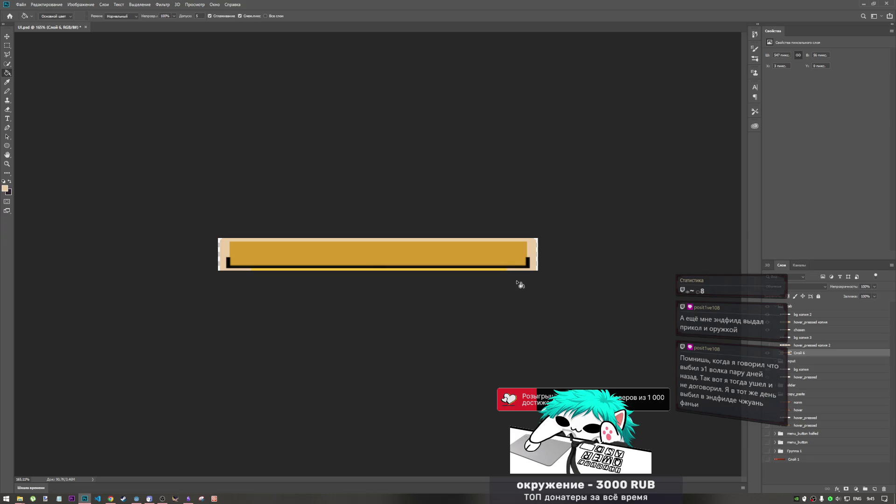
Step: Move the 'chosen' layer to the top of its group
{"action": "left_click", "coordinate": [800, 330]}
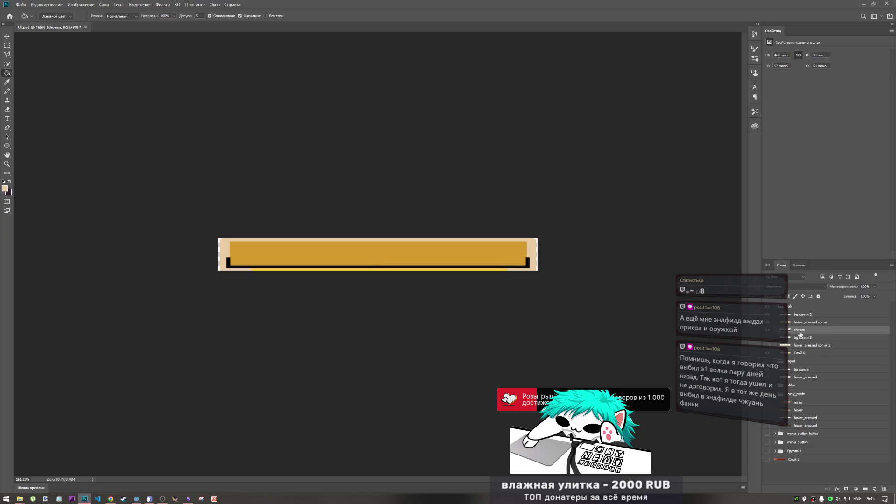
{"action": "key", "text": "ctrl+t"}
{"action": "left_click_drag", "start_coordinate": [811, 334], "coordinate": [796, 315]}
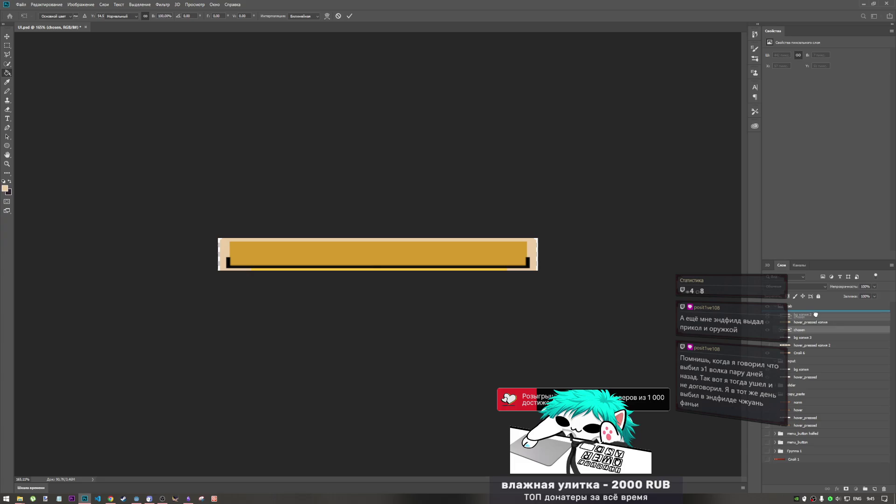
{"action": "key", "text": "g"}
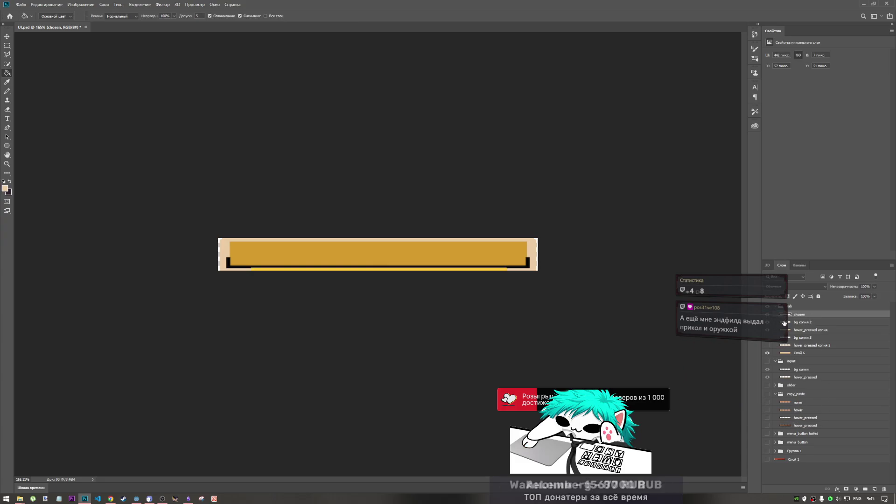
Step: Nudge the chosen tab's yellow line up one pixel and commit the transform
{"action": "key", "text": "ctrl+t"}
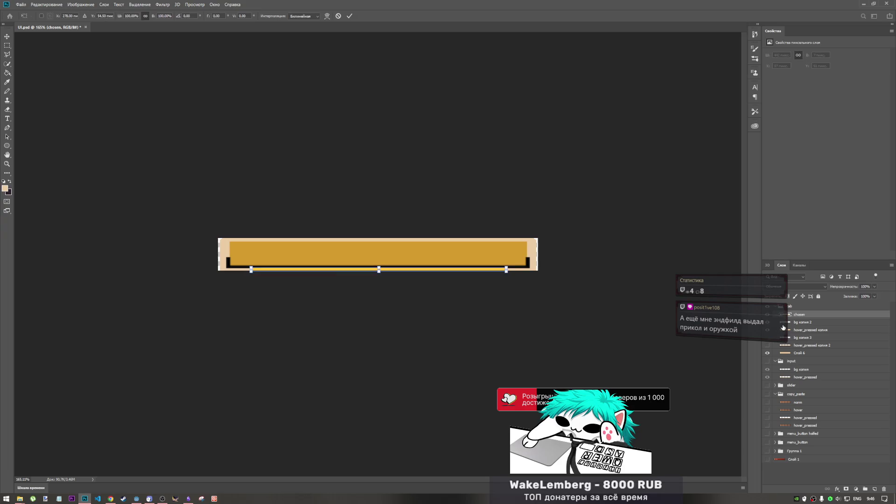
{"action": "key", "text": "Up"}
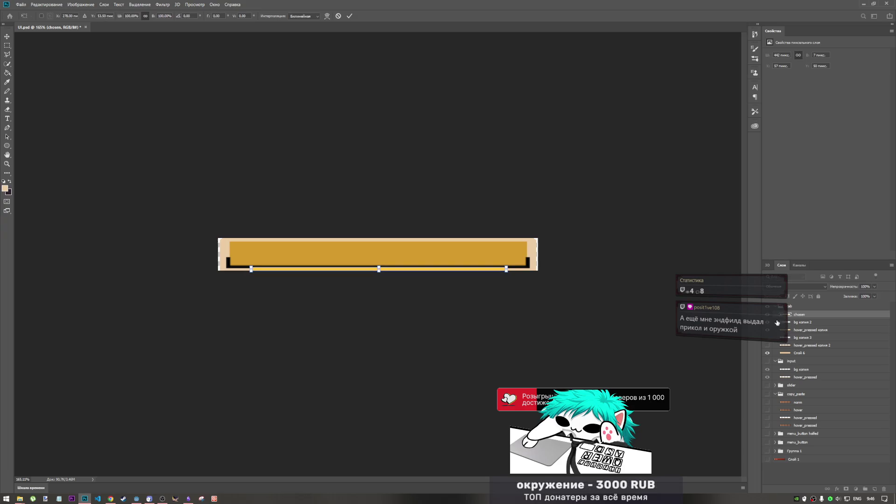
{"action": "left_click", "coordinate": [349, 16]}
{"action": "key", "text": "g"}
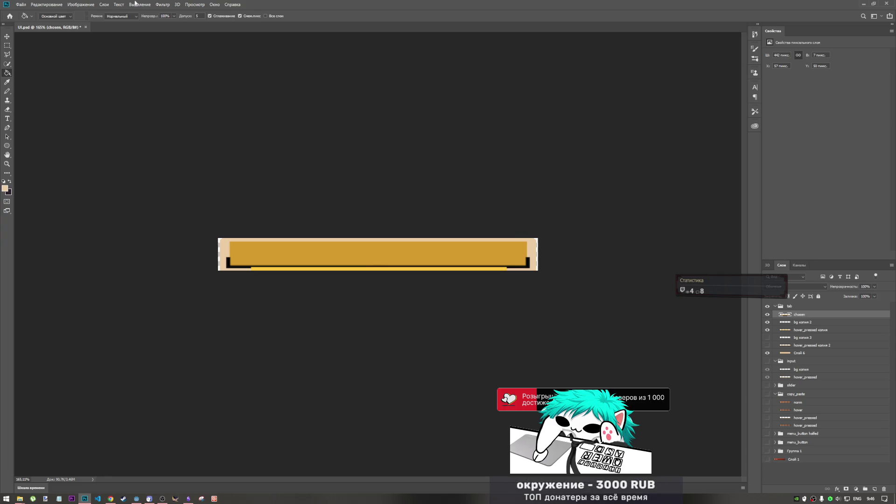
{"action": "left_click", "coordinate": [20, 5]}
Step: Quick-export the tab graphic as PNG, overwriting the existing tab_chosen.png
{"action": "mouse_move", "coordinate": [61, 100]}
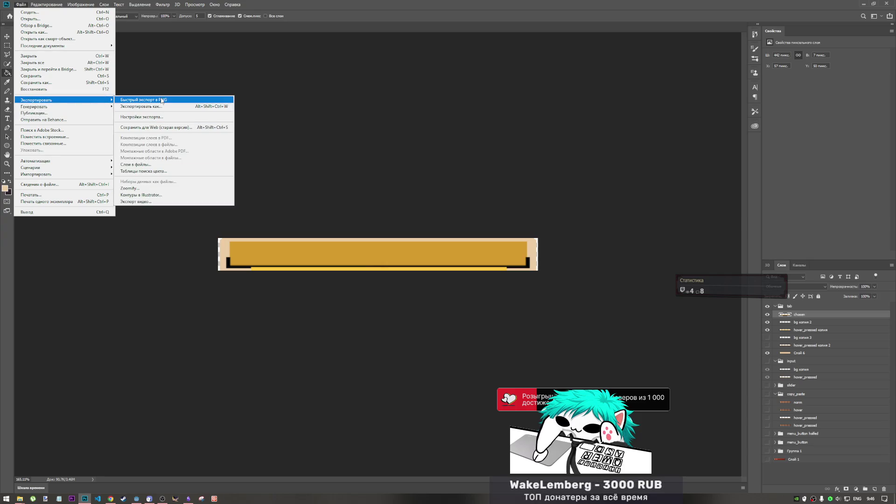
{"action": "left_click", "coordinate": [142, 100]}
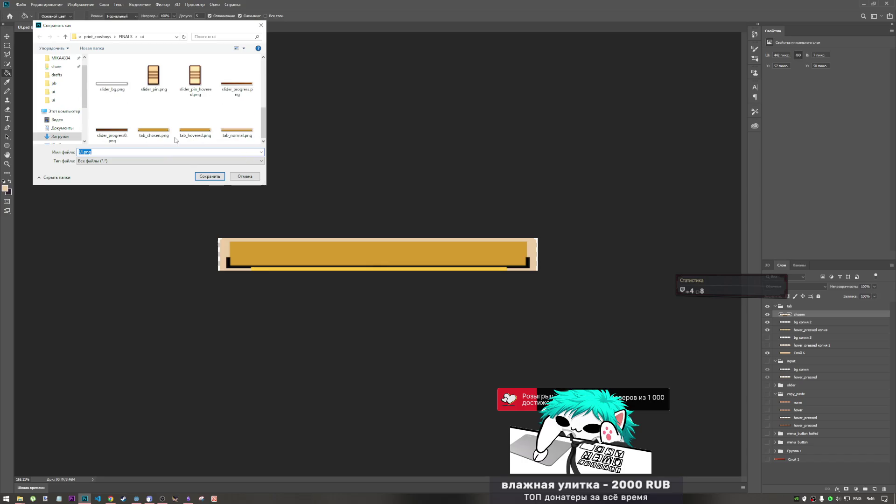
{"action": "left_click", "coordinate": [153, 119]}
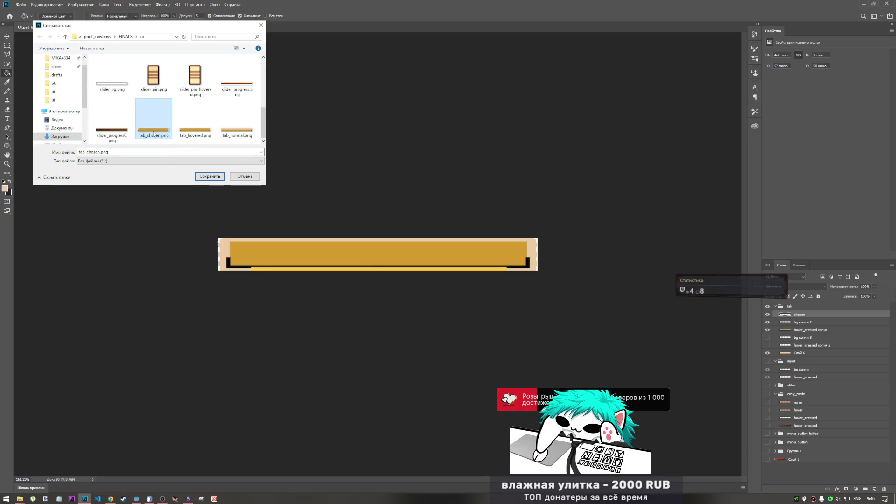
{"action": "left_click", "coordinate": [209, 177]}
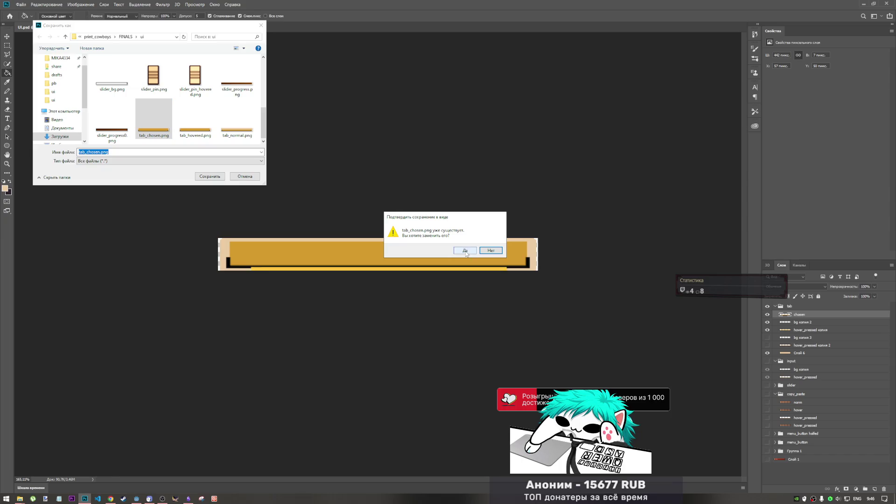
{"action": "left_click", "coordinate": [464, 251]}
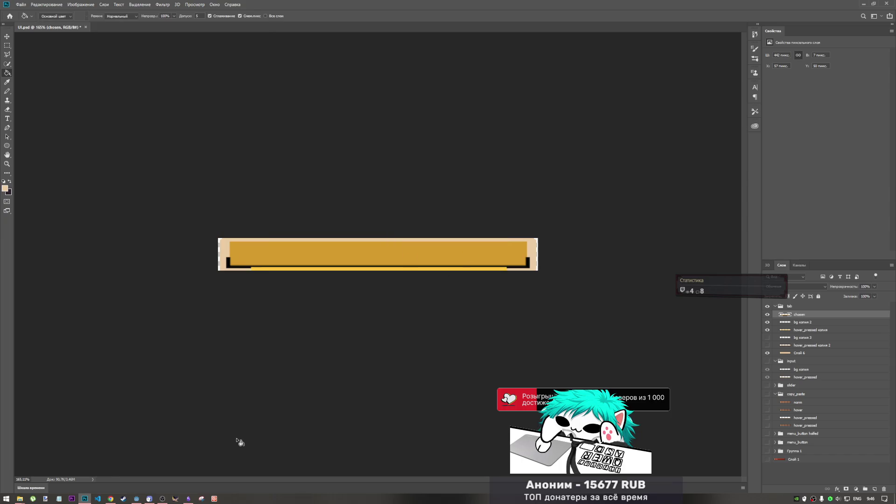
{"action": "left_click", "coordinate": [162, 499]}
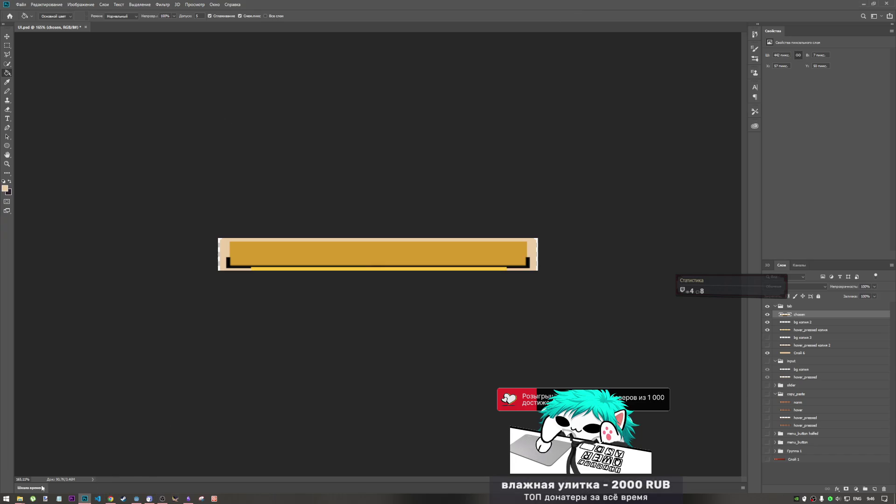
Step: Copy tab_chosen.png from the export folder into the project's img/ui folder, replacing the old file
{"action": "mouse_move", "coordinate": [20, 499]}
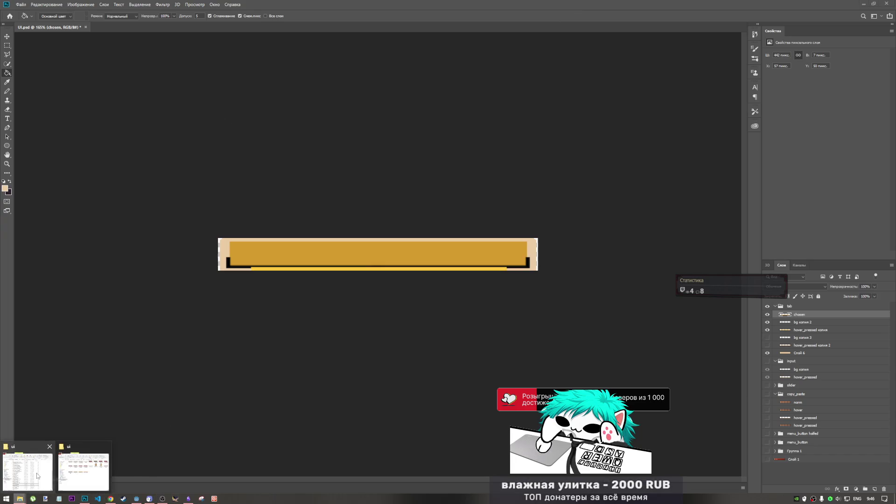
{"action": "left_click", "coordinate": [80, 469]}
{"action": "left_click", "coordinate": [153, 155]}
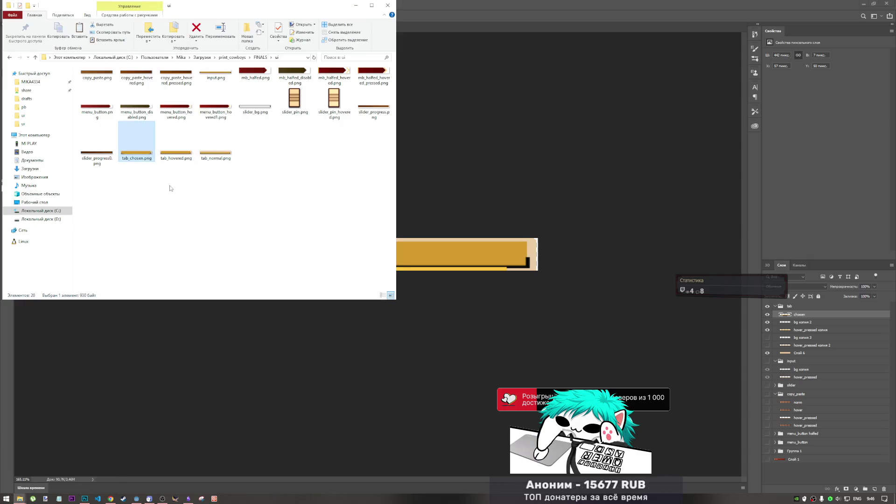
{"action": "mouse_move", "coordinate": [22, 498]}
{"action": "left_click", "coordinate": [34, 471]}
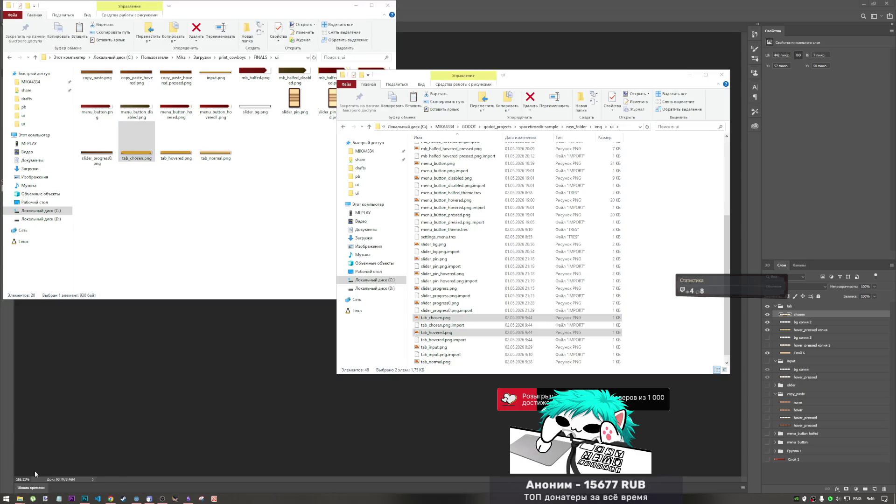
{"action": "right_click", "coordinate": [663, 257]}
{"action": "left_click", "coordinate": [672, 305]}
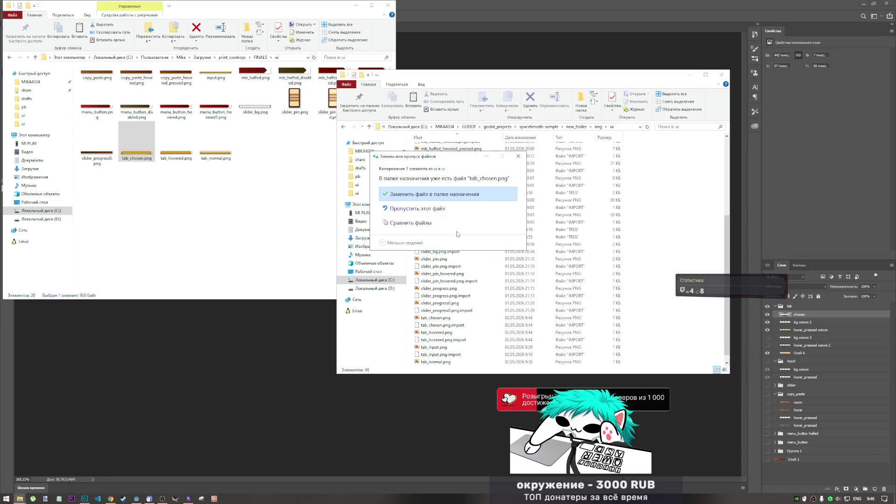
{"action": "left_click", "coordinate": [443, 194]}
{"action": "left_click", "coordinate": [136, 498]}
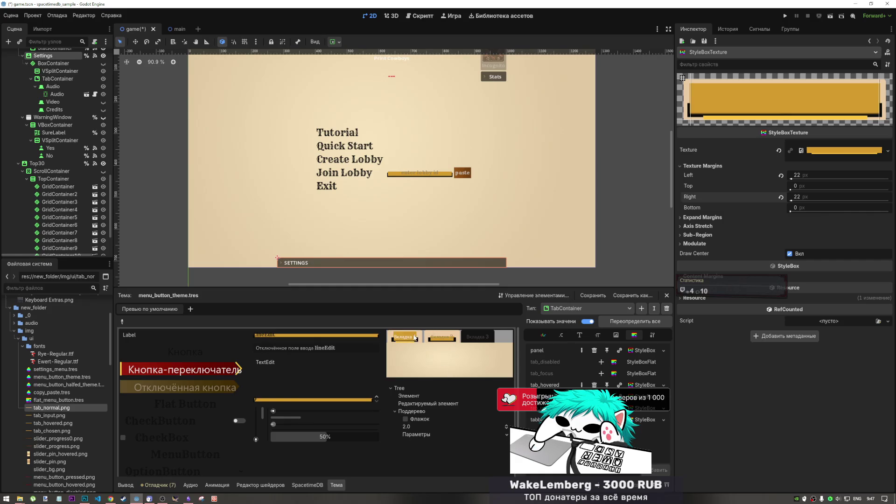
Step: Preview the sample tabs and try a 27 px right texture margin, reverting to 22 px
{"action": "left_click", "coordinate": [412, 341]}
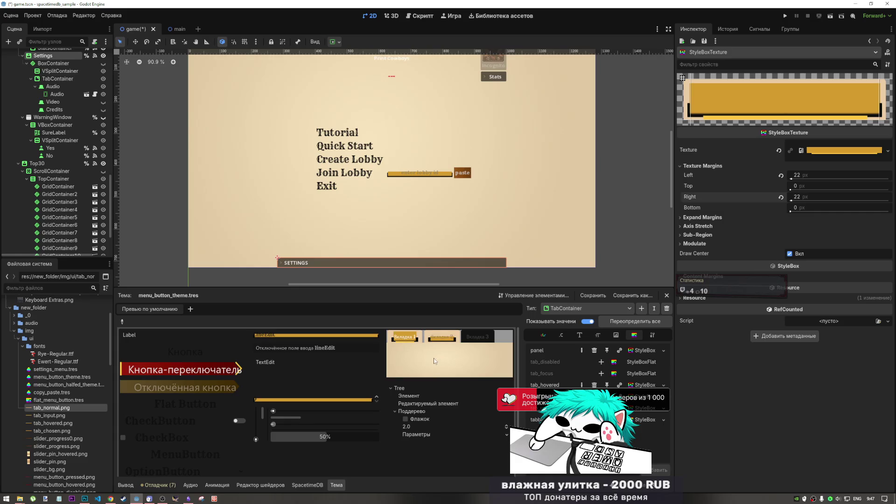
{"action": "left_click", "coordinate": [441, 337]}
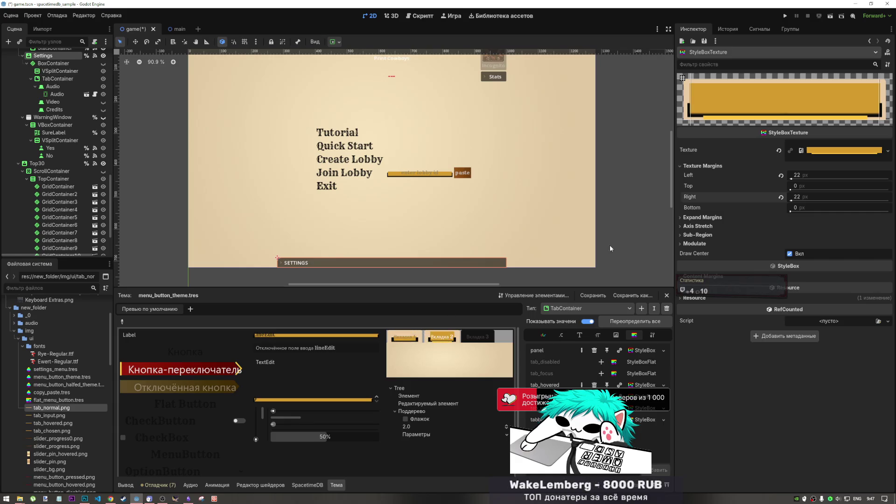
{"action": "mouse_move", "coordinate": [821, 196]}
{"action": "left_mouse_down"}
{"action": "mouse_move", "coordinate": [835, 196]}
{"action": "mouse_move", "coordinate": [756, 196]}
{"action": "left_mouse_up"}
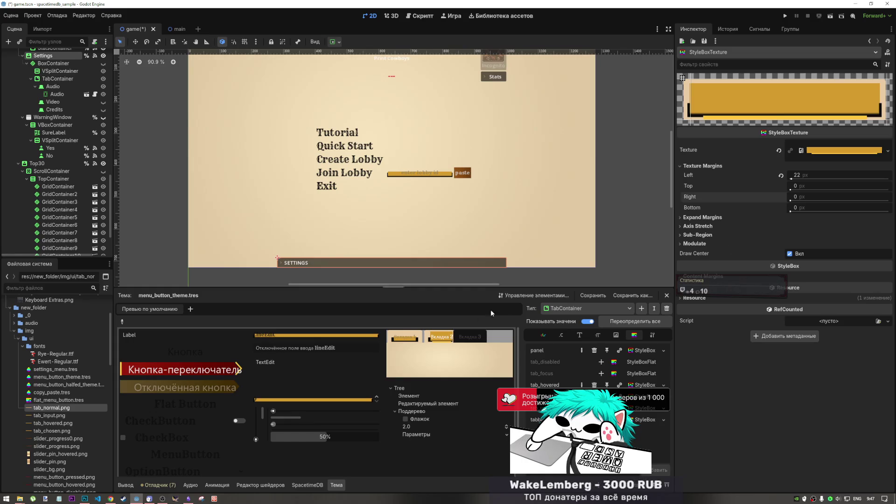
{"action": "key", "text": "ctrl+z"}
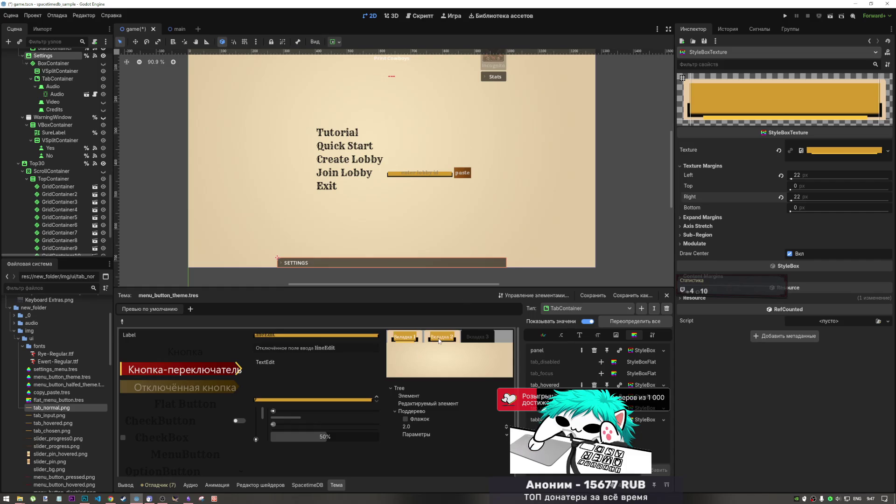
Step: Compare selected and unselected tabs in the preview, then save game.tscn
{"action": "left_click", "coordinate": [400, 341]}
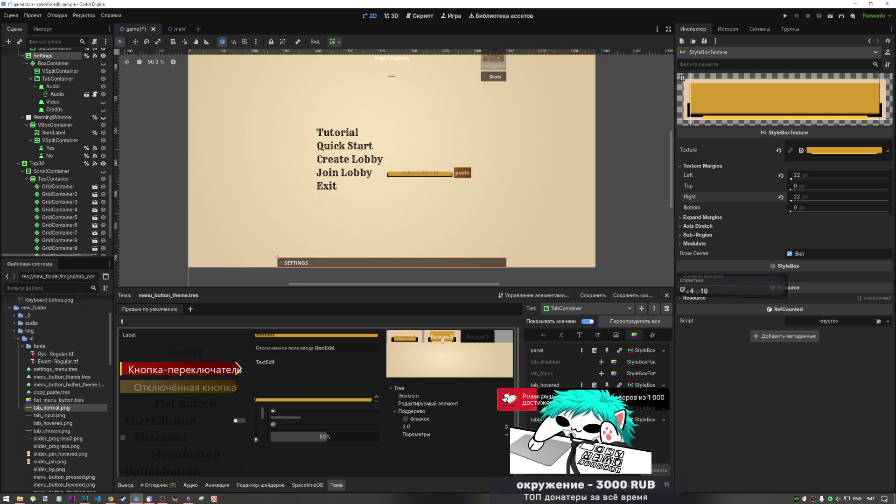
{"action": "left_click", "coordinate": [410, 341]}
{"action": "left_click", "coordinate": [413, 340]}
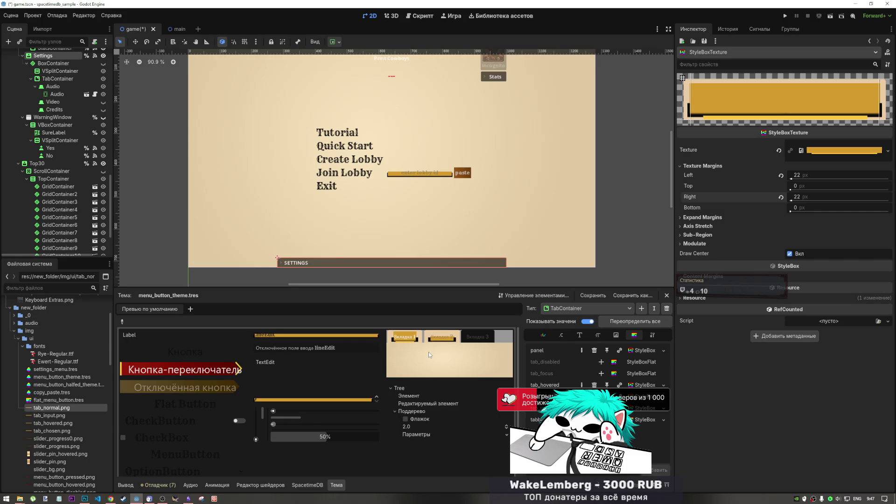
{"action": "key", "text": "ctrl+s"}
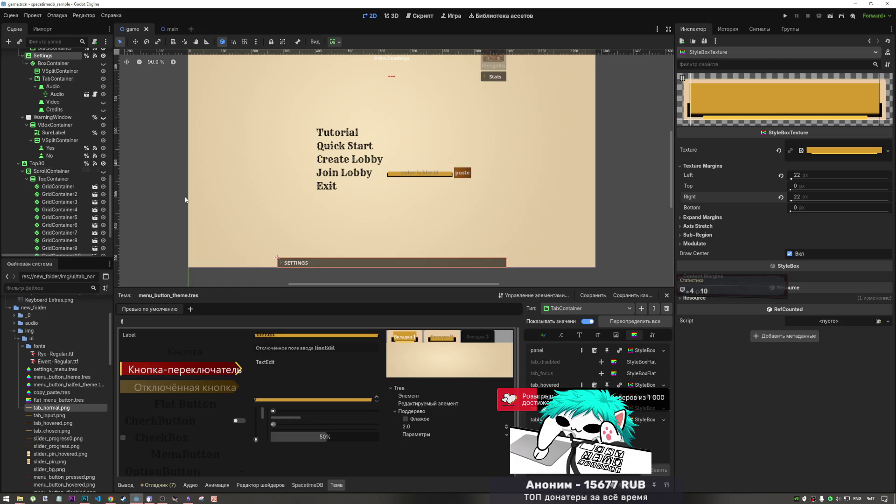
Step: Select the Settings foldable container in the Scene tree
{"action": "scroll", "coordinate": [42, 193], "scroll_direction": "up", "scroll_amount": 5}
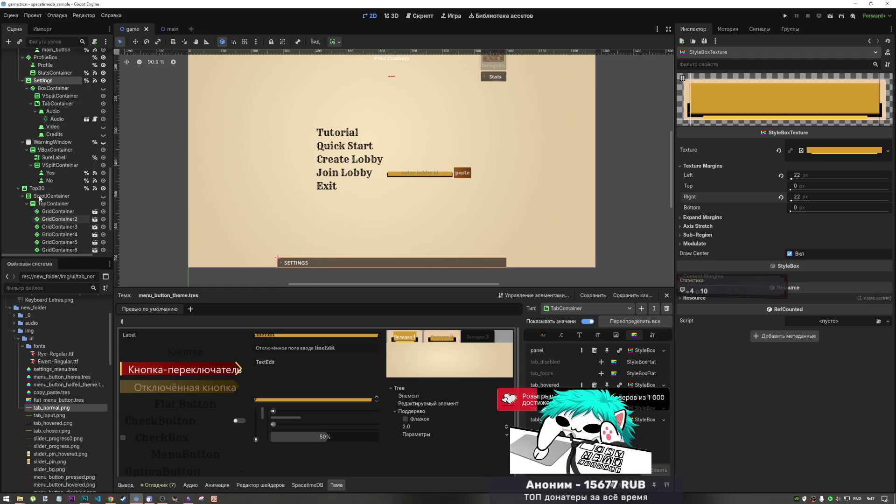
{"action": "scroll", "coordinate": [42, 193], "scroll_direction": "up", "scroll_amount": 3}
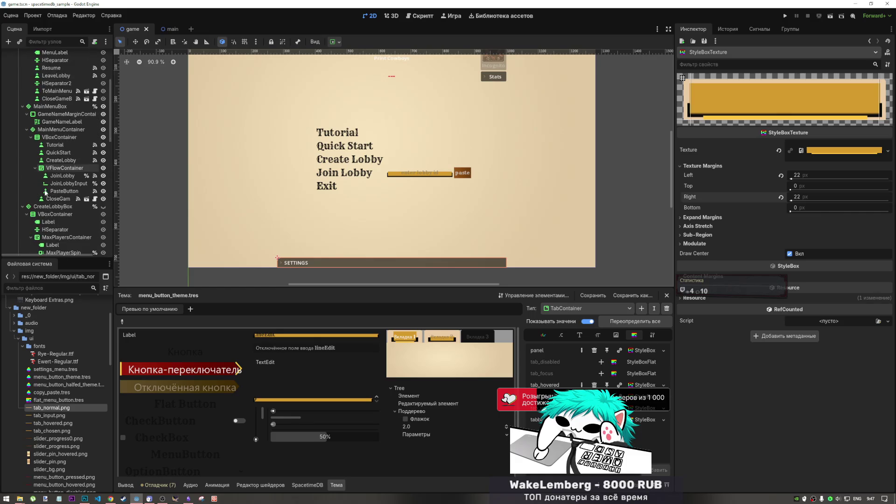
{"action": "scroll", "coordinate": [45, 194], "scroll_direction": "up", "scroll_amount": 4}
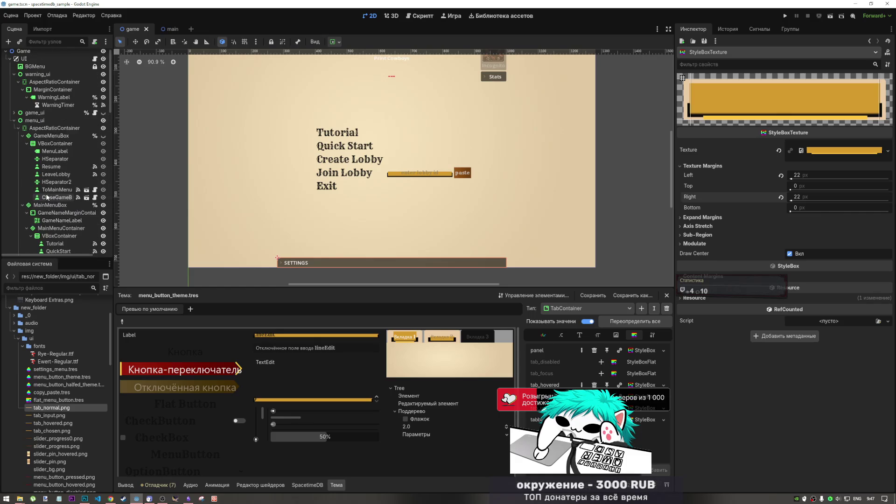
{"action": "scroll", "coordinate": [47, 196], "scroll_direction": "down", "scroll_amount": 3}
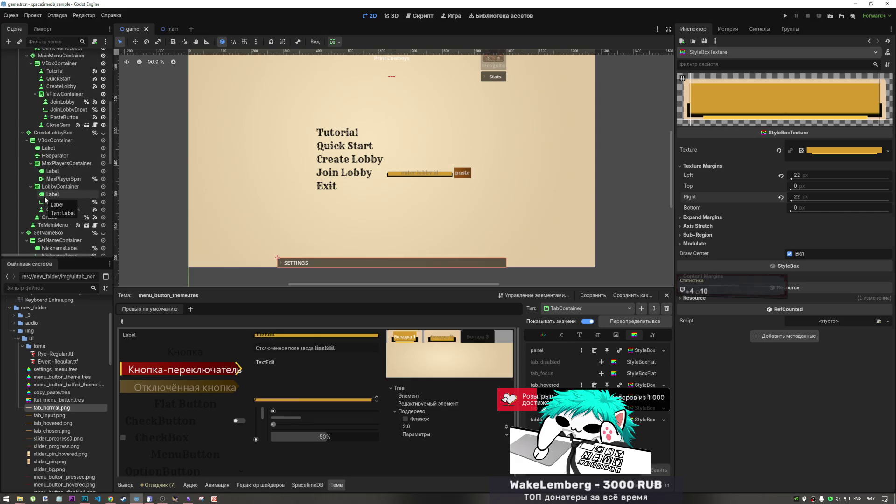
{"action": "scroll", "coordinate": [46, 200], "scroll_direction": "up", "scroll_amount": 1}
{"action": "scroll", "coordinate": [45, 200], "scroll_direction": "up", "scroll_amount": 1}
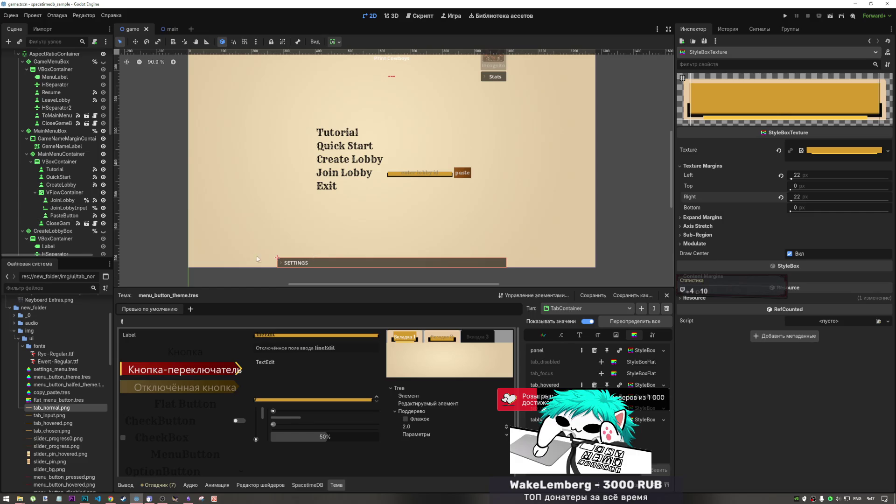
{"action": "scroll", "coordinate": [70, 171], "scroll_direction": "down", "scroll_amount": 5}
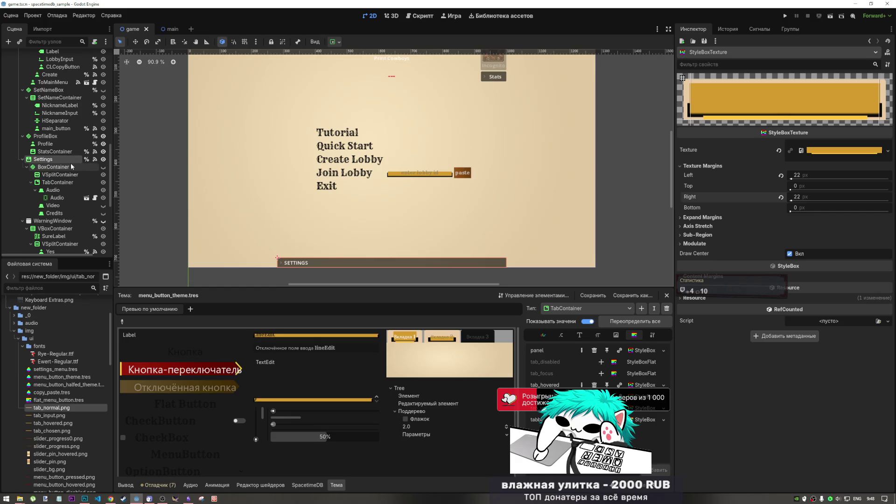
{"action": "left_click", "coordinate": [738, 30]}
{"action": "left_click", "coordinate": [693, 29]}
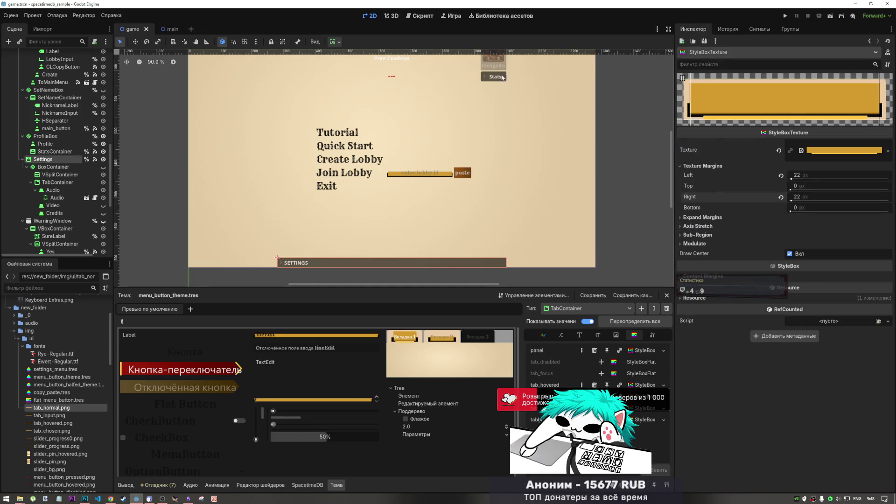
{"action": "left_click", "coordinate": [68, 166]}
{"action": "left_click", "coordinate": [76, 160]}
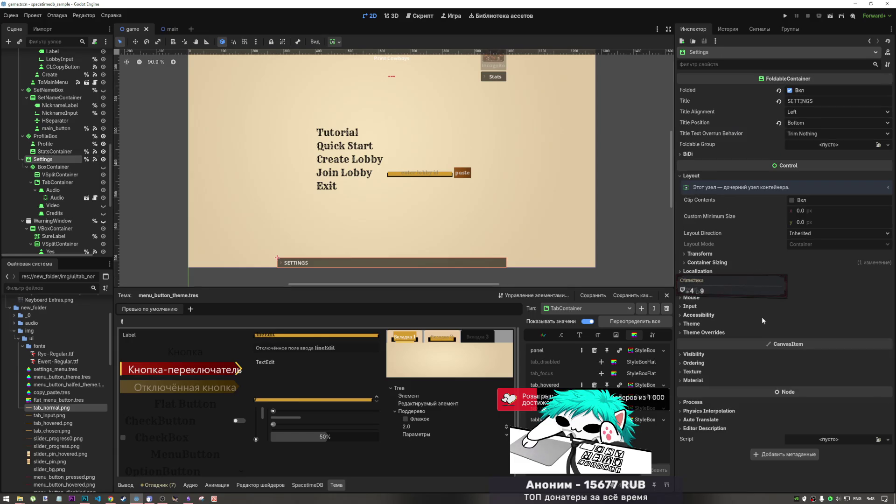
Step: Expand the Settings node's Theme section, leave it empty, and open settings_menu.tres
{"action": "left_click", "coordinate": [728, 323]}
{"action": "left_click", "coordinate": [831, 333]}
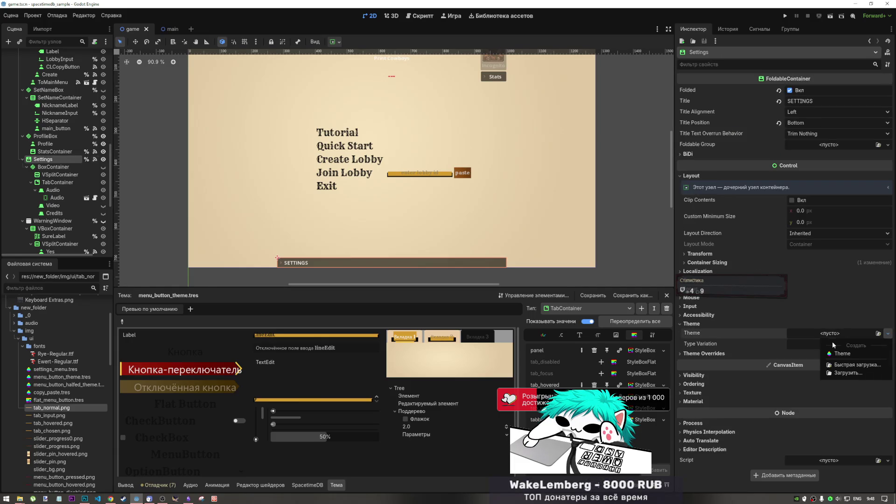
{"action": "key", "text": "Escape"}
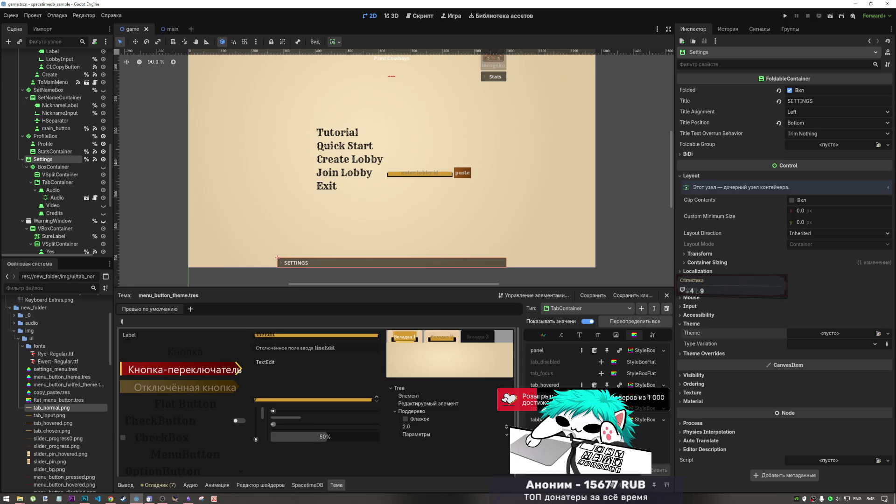
{"action": "left_click", "coordinate": [70, 370]}
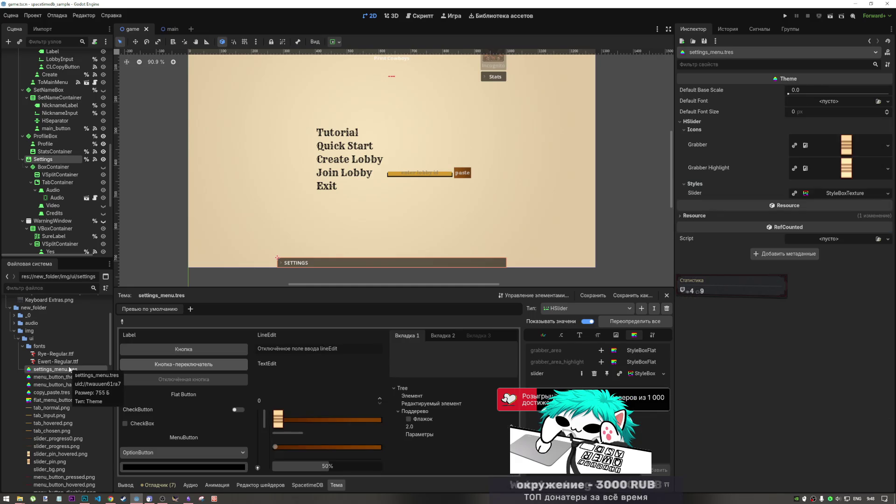
Step: Drag menu_button_theme.tres from the FileSystem dock onto the Settings container's Theme field
{"action": "left_click", "coordinate": [73, 377]}
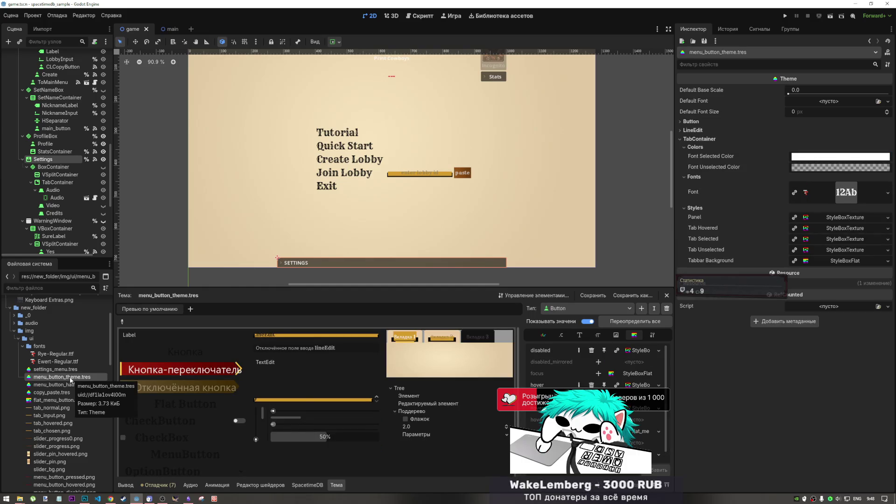
{"action": "left_click", "coordinate": [60, 165]}
{"action": "left_click", "coordinate": [60, 161]}
{"action": "left_click_drag", "start_coordinate": [61, 377], "coordinate": [852, 334]}
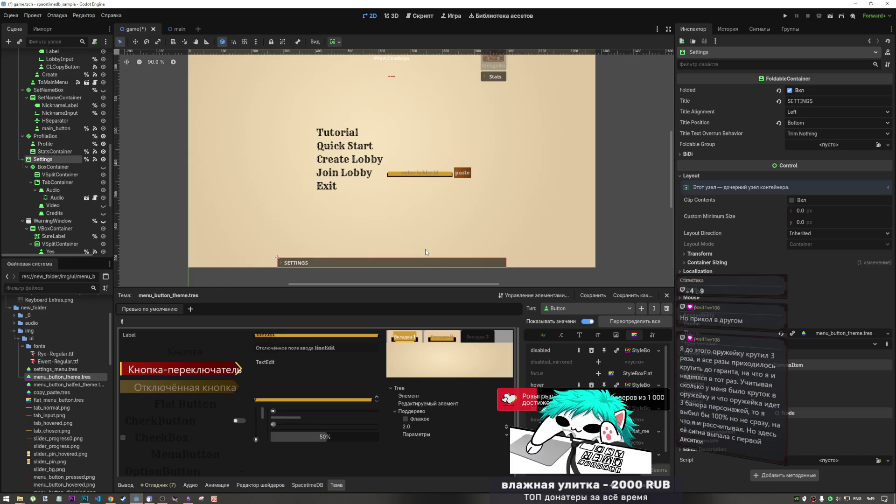
{"action": "scroll", "coordinate": [434, 187], "scroll_direction": "up", "scroll_amount": 1}
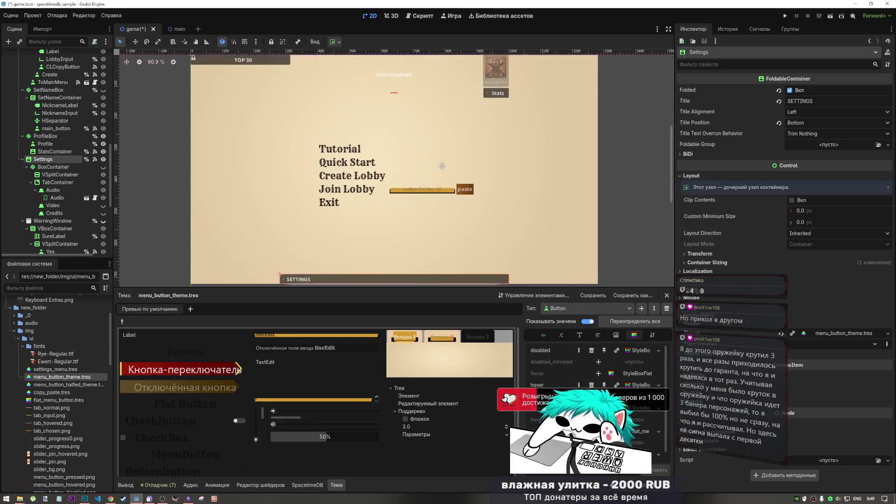
{"action": "scroll", "coordinate": [441, 155], "scroll_direction": "down", "scroll_amount": 2}
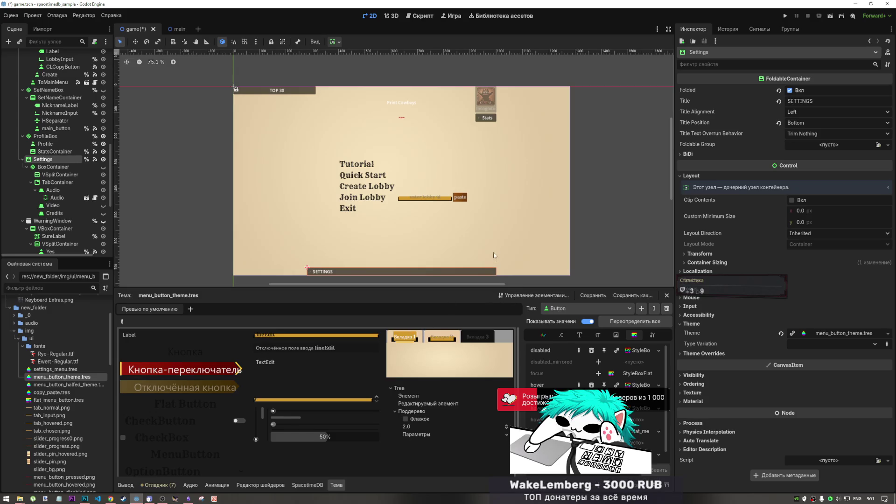
{"action": "scroll", "coordinate": [527, 165], "scroll_direction": "down", "scroll_amount": 1}
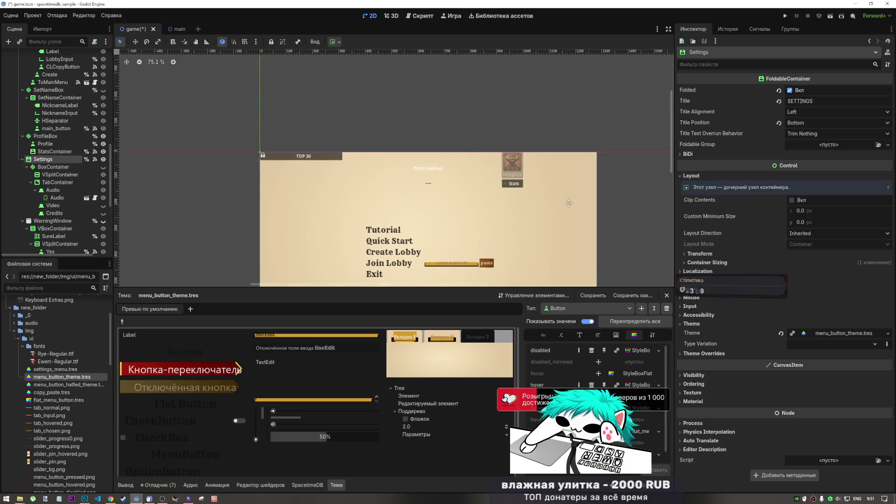
{"action": "scroll", "coordinate": [536, 178], "scroll_direction": "up", "scroll_amount": 6}
{"action": "scroll", "coordinate": [557, 196], "scroll_direction": "down", "scroll_amount": 5}
{"action": "scroll", "coordinate": [537, 132], "scroll_direction": "up", "scroll_amount": 2}
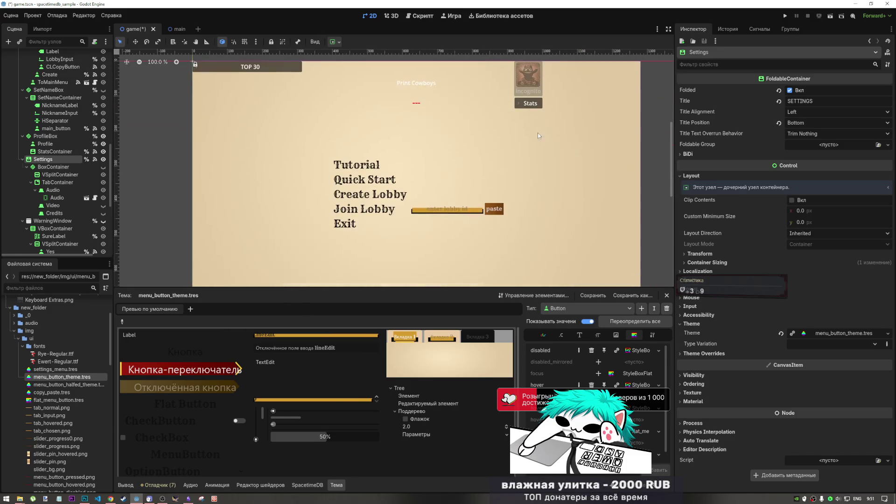
{"action": "scroll", "coordinate": [511, 159], "scroll_direction": "down", "scroll_amount": 2}
{"action": "scroll", "coordinate": [362, 128], "scroll_direction": "up", "scroll_amount": 5}
{"action": "scroll", "coordinate": [370, 206], "scroll_direction": "up", "scroll_amount": 1}
{"action": "scroll", "coordinate": [370, 206], "scroll_direction": "down", "scroll_amount": 4}
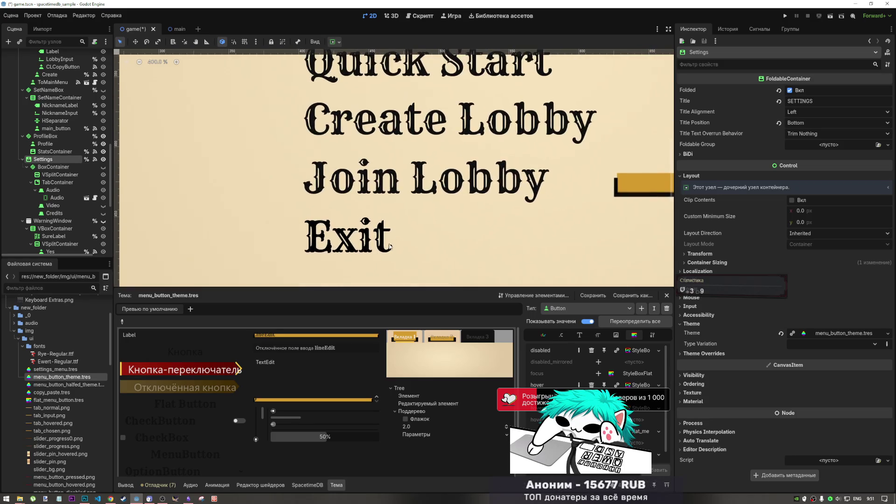
{"action": "scroll", "coordinate": [393, 220], "scroll_direction": "right", "scroll_amount": 3}
{"action": "scroll", "coordinate": [393, 220], "scroll_direction": "down", "scroll_amount": 4}
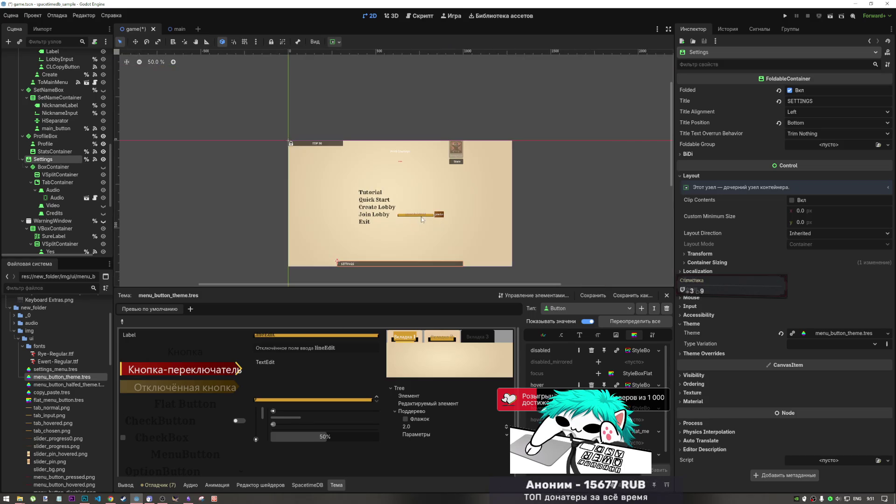
{"action": "scroll", "coordinate": [393, 220], "scroll_direction": "down", "scroll_amount": 2}
{"action": "scroll", "coordinate": [392, 219], "scroll_direction": "up", "scroll_amount": 5}
{"action": "scroll", "coordinate": [363, 160], "scroll_direction": "up", "scroll_amount": 1}
{"action": "scroll", "coordinate": [363, 160], "scroll_direction": "down", "scroll_amount": 3}
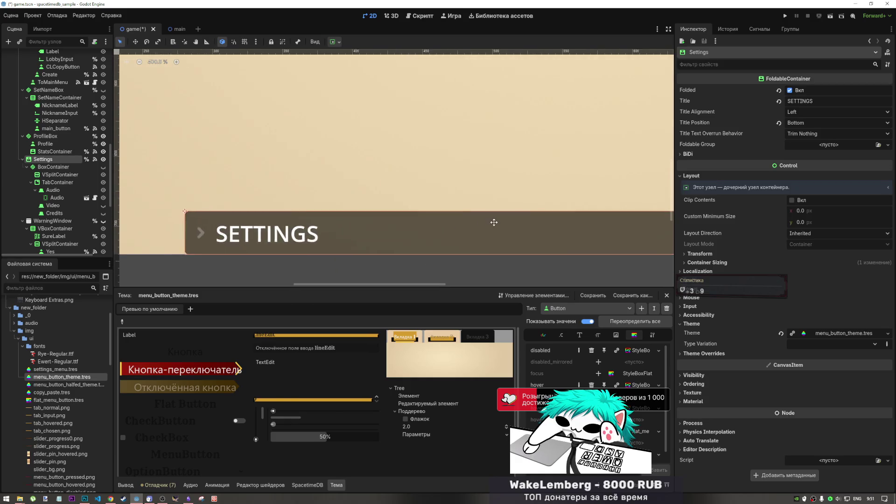
{"action": "scroll", "coordinate": [491, 220], "scroll_direction": "up", "scroll_amount": 3}
{"action": "scroll", "coordinate": [365, 250], "scroll_direction": "down", "scroll_amount": 6}
{"action": "scroll", "coordinate": [396, 231], "scroll_direction": "up", "scroll_amount": 2}
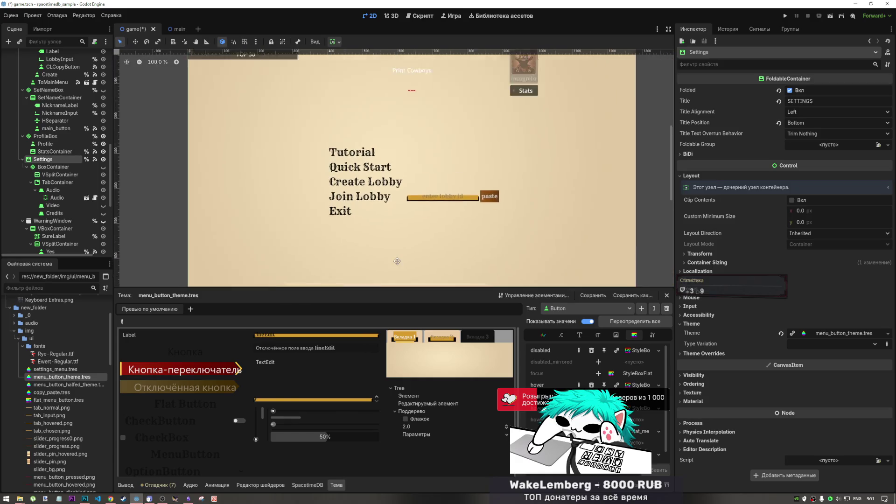
{"action": "scroll", "coordinate": [392, 231], "scroll_direction": "right", "scroll_amount": 2}
{"action": "scroll", "coordinate": [385, 232], "scroll_direction": "down", "scroll_amount": 1}
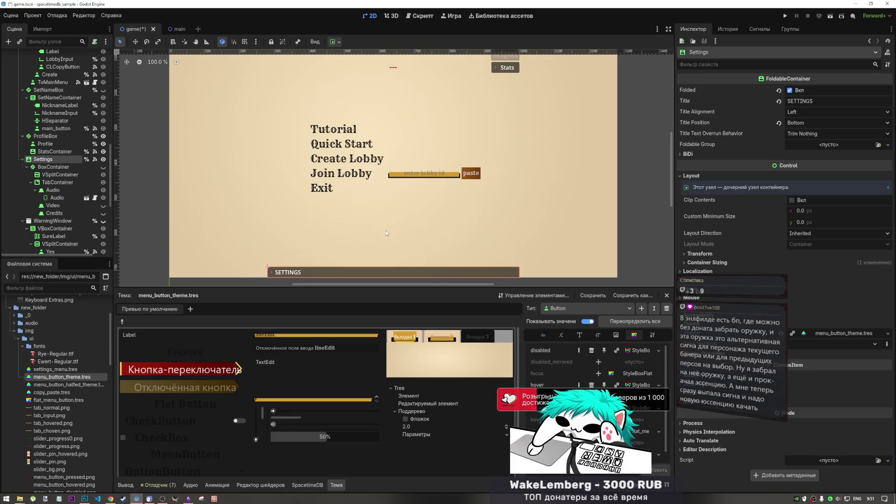
{"action": "left_click_drag", "start_coordinate": [455, 102], "coordinate": [469, 209]}
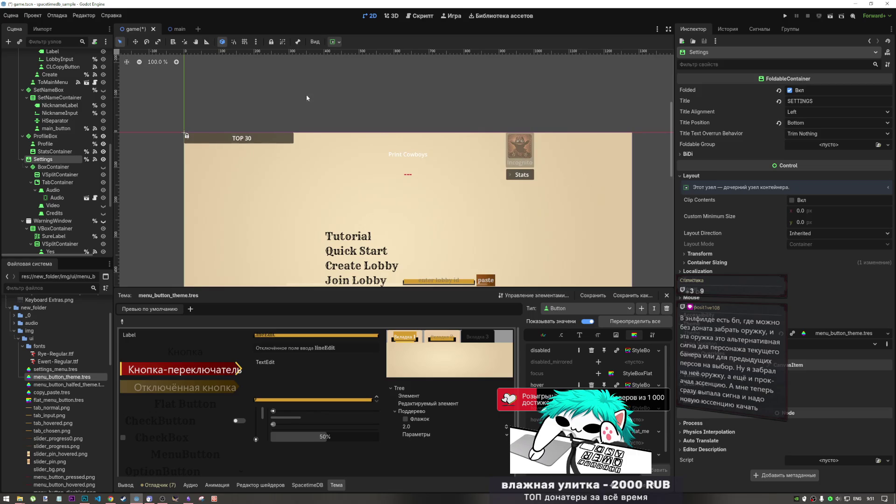
{"action": "scroll", "coordinate": [306, 98], "scroll_direction": "down", "scroll_amount": 3}
{"action": "mouse_move", "coordinate": [399, 197]}
{"action": "left_mouse_down"}
{"action": "mouse_move", "coordinate": [408, 123]}
{"action": "mouse_move", "coordinate": [408, 135]}
{"action": "left_mouse_up"}
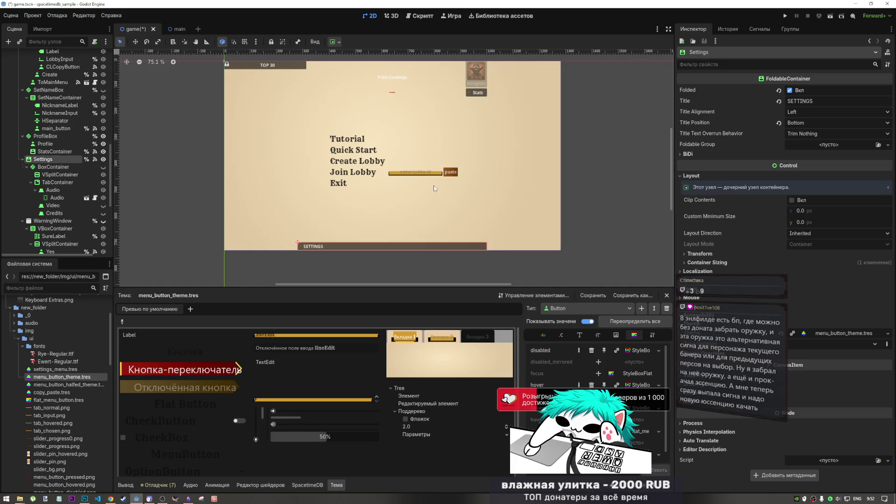
{"action": "mouse_move", "coordinate": [438, 131]}
{"action": "left_mouse_down"}
{"action": "mouse_move", "coordinate": [448, 280]}
{"action": "mouse_move", "coordinate": [410, 180]}
{"action": "mouse_move", "coordinate": [397, 169]}
{"action": "left_mouse_up"}
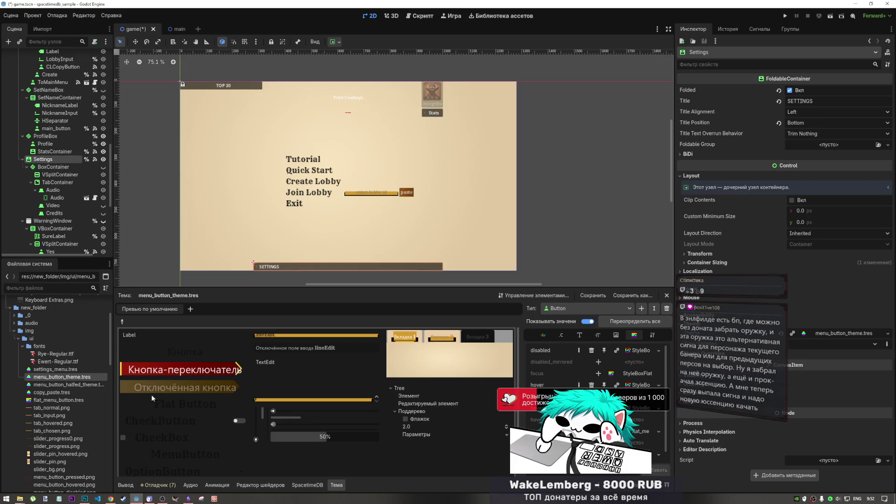
{"action": "mouse_move", "coordinate": [20, 499]}
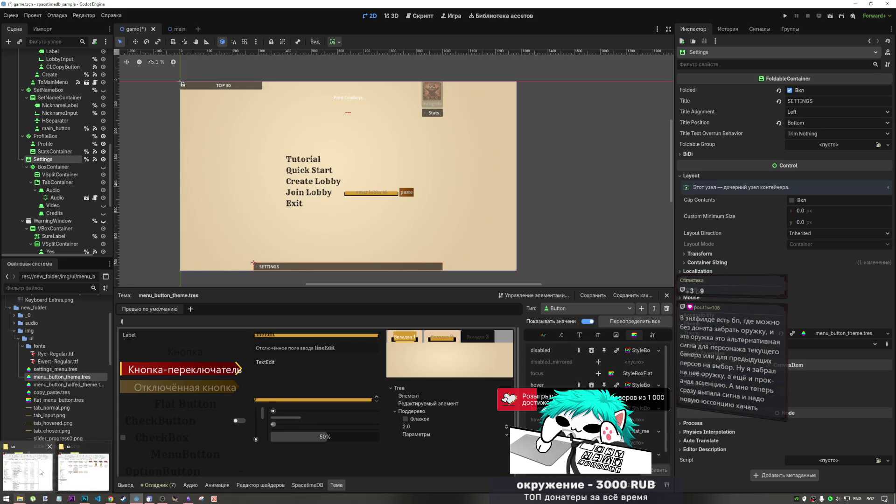
Step: Open the downloaded fonts folder and minimise the other folder windows
{"action": "left_click", "coordinate": [40, 473]}
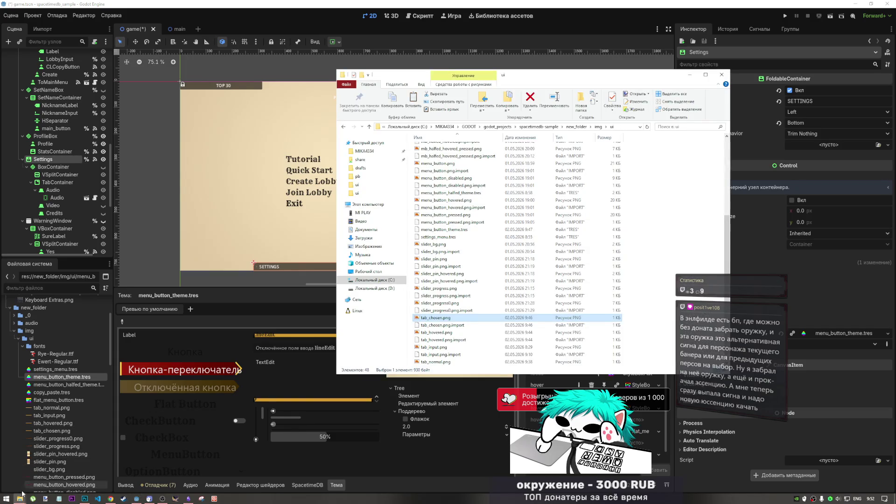
{"action": "left_click", "coordinate": [67, 481]}
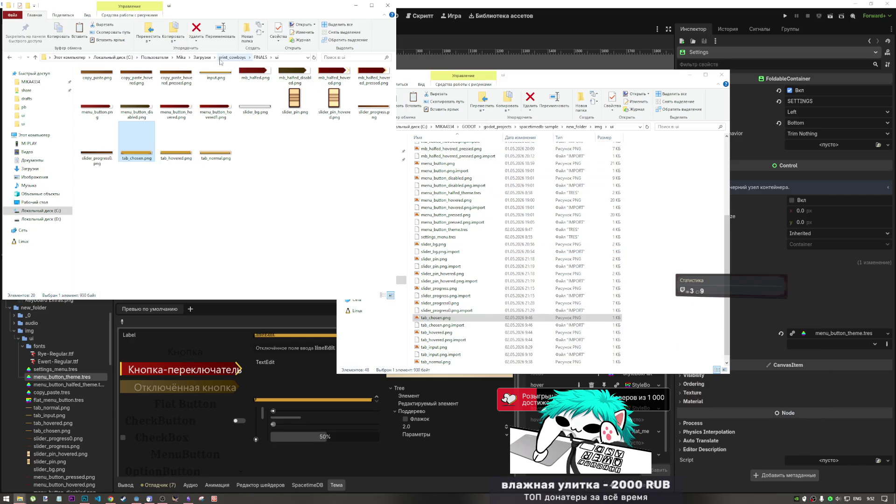
{"action": "left_click", "coordinate": [21, 499]}
{"action": "right_click", "coordinate": [21, 499]}
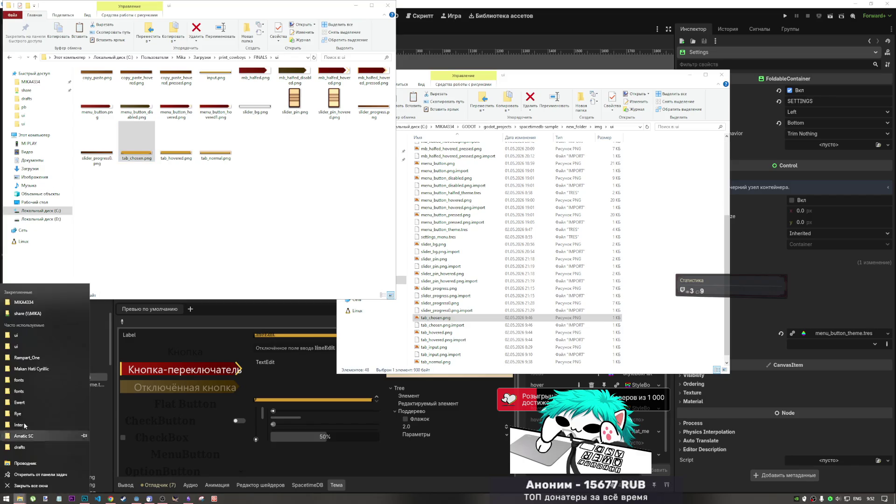
{"action": "left_click", "coordinate": [36, 384]}
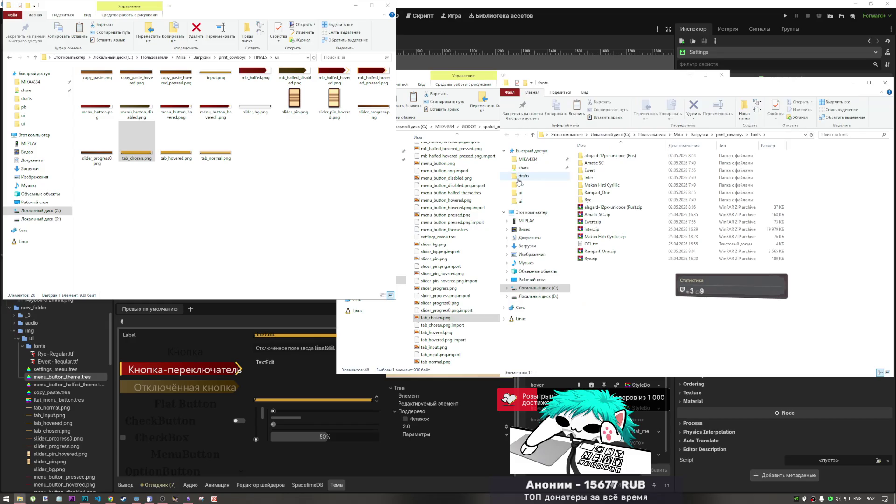
{"action": "left_click", "coordinate": [354, 5]}
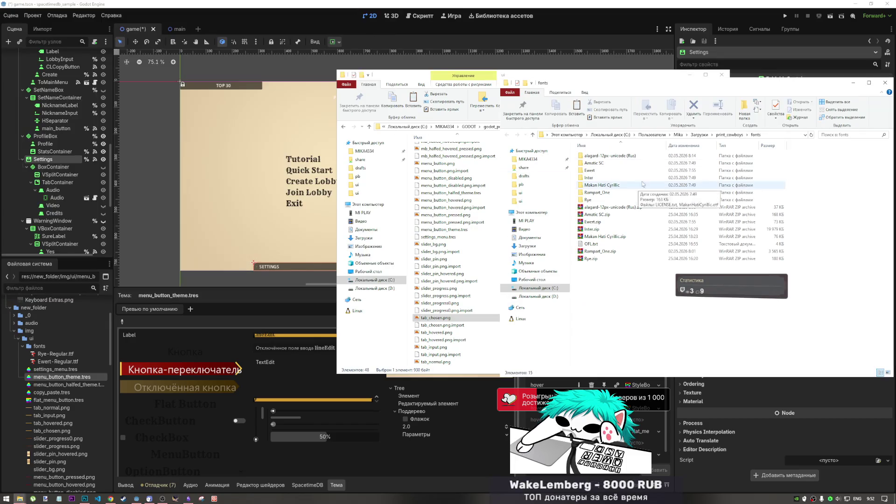
{"action": "left_click", "coordinate": [690, 75]}
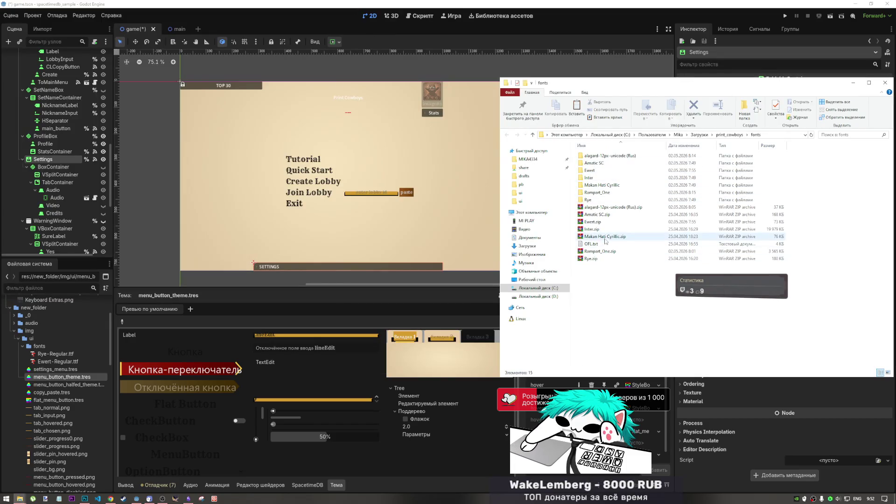
Step: Preview the Rampart One and Rye Regular fonts, closing each viewer
{"action": "double_click", "coordinate": [604, 192]}
{"action": "double_click", "coordinate": [602, 163]}
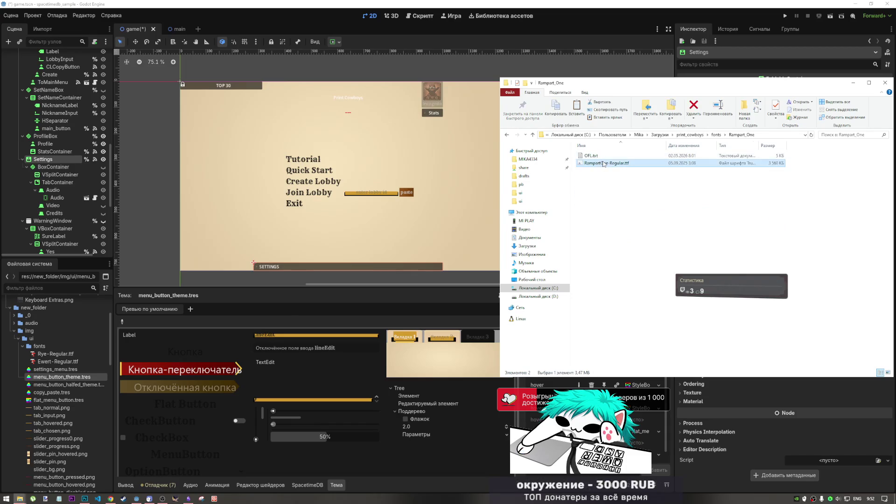
{"action": "left_click", "coordinate": [724, 70]}
{"action": "left_click", "coordinate": [531, 136]}
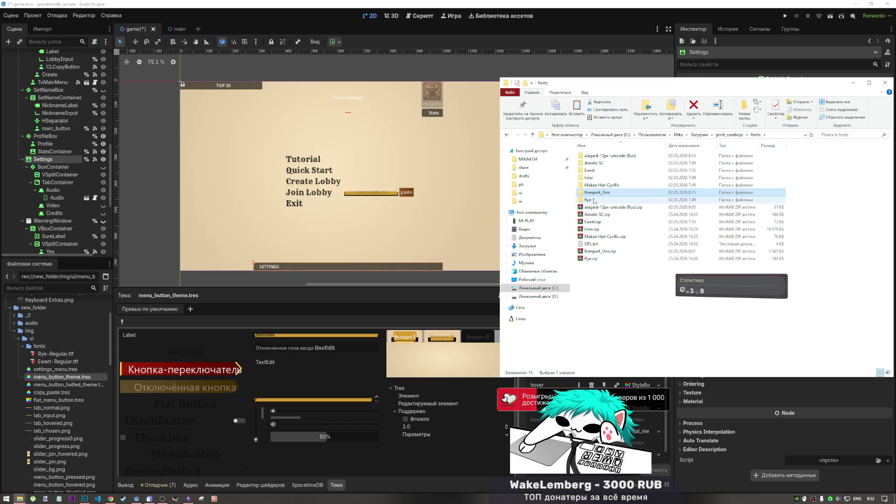
{"action": "double_click", "coordinate": [602, 200]}
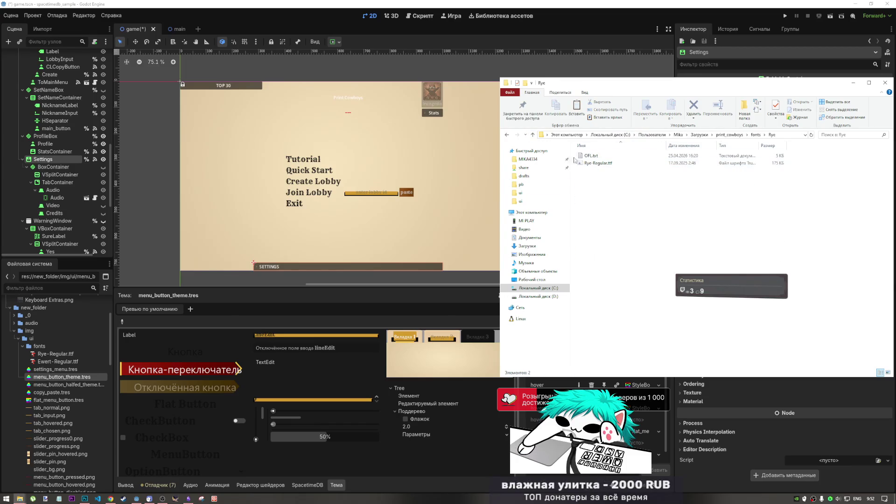
{"action": "double_click", "coordinate": [600, 165]}
{"action": "left_click", "coordinate": [733, 78]}
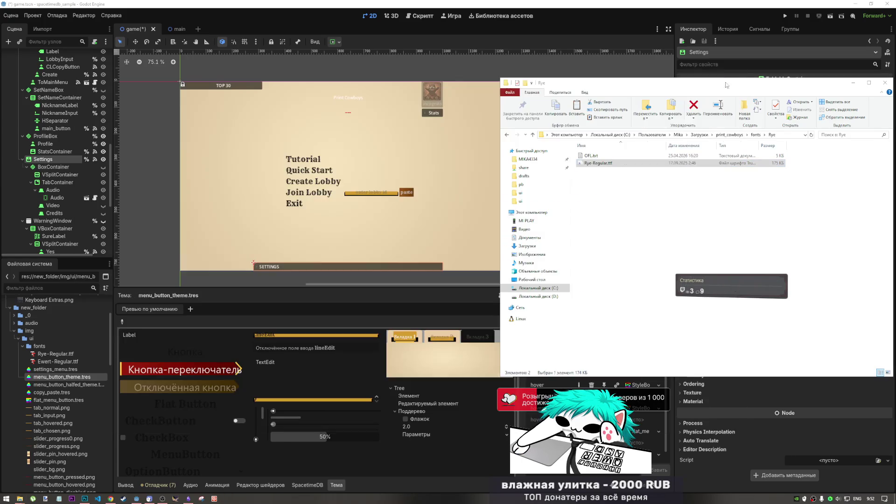
Step: Open the Makan Hati Cyrillic font file in the font viewer
{"action": "left_click", "coordinate": [532, 136]}
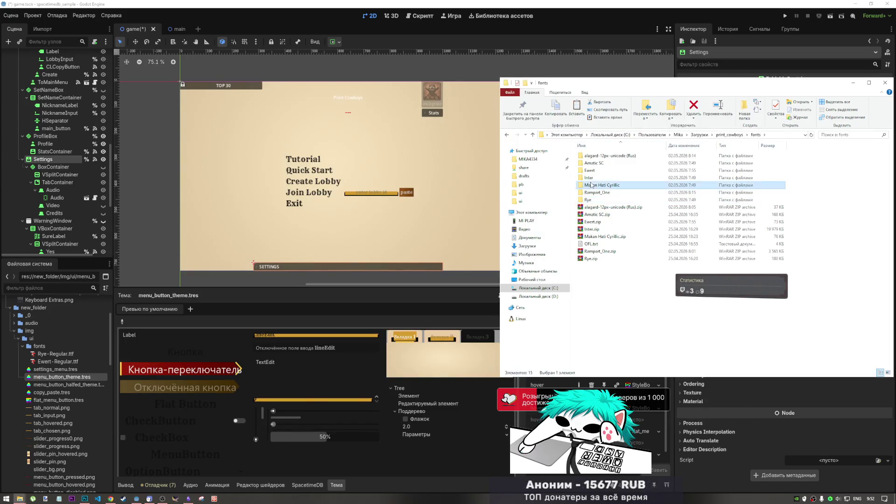
{"action": "double_click", "coordinate": [590, 185]}
{"action": "double_click", "coordinate": [600, 164]}
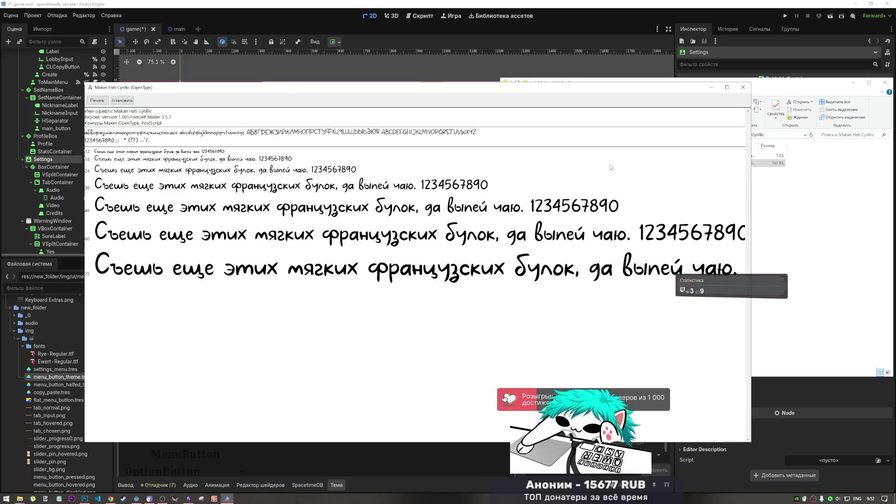
Step: Close Makan Hati, then preview the Inter variable and Inter Italic variable fonts
{"action": "left_click", "coordinate": [743, 88]}
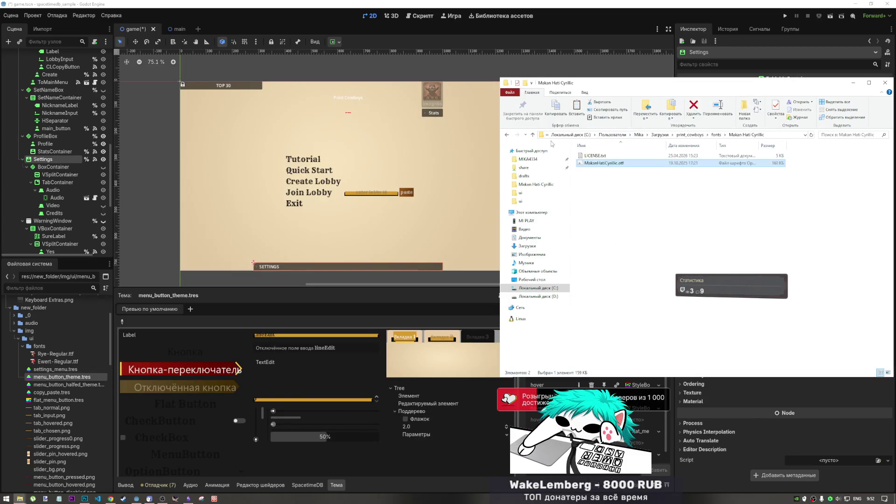
{"action": "left_click", "coordinate": [532, 135]}
{"action": "double_click", "coordinate": [591, 178]}
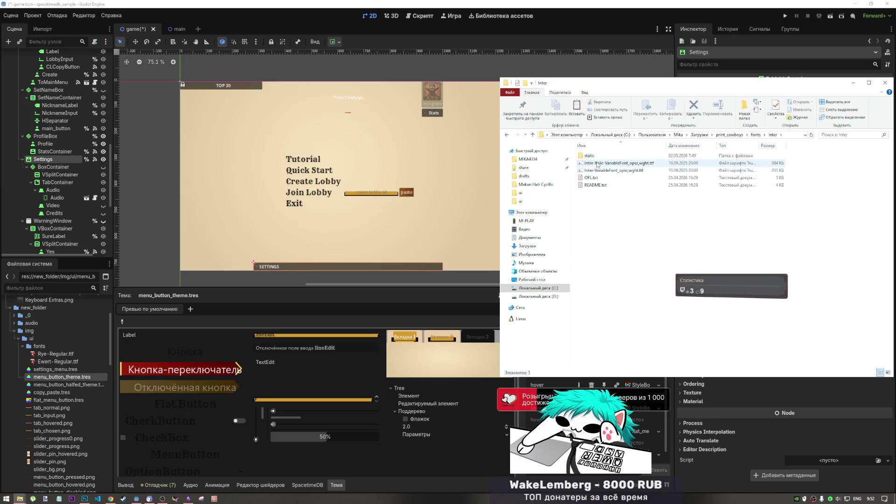
{"action": "double_click", "coordinate": [597, 172]}
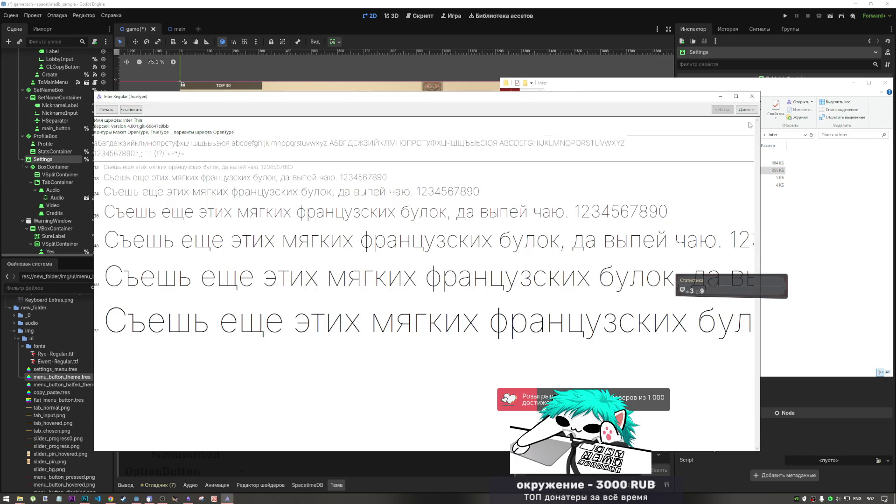
{"action": "left_click", "coordinate": [744, 88]}
{"action": "double_click", "coordinate": [617, 163]}
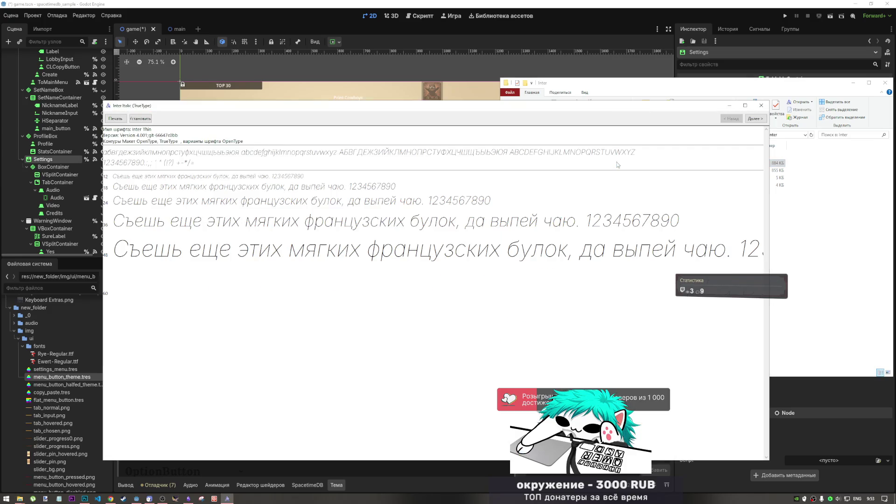
Step: Step through the Inter Italic weights with Далее > and close the preview
{"action": "left_click", "coordinate": [759, 121]}
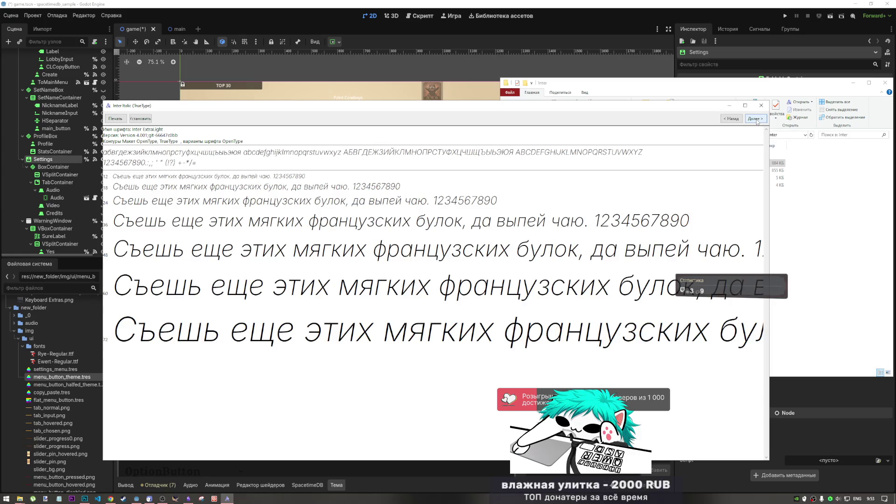
{"action": "left_click", "coordinate": [757, 122]}
{"action": "left_click", "coordinate": [757, 119]}
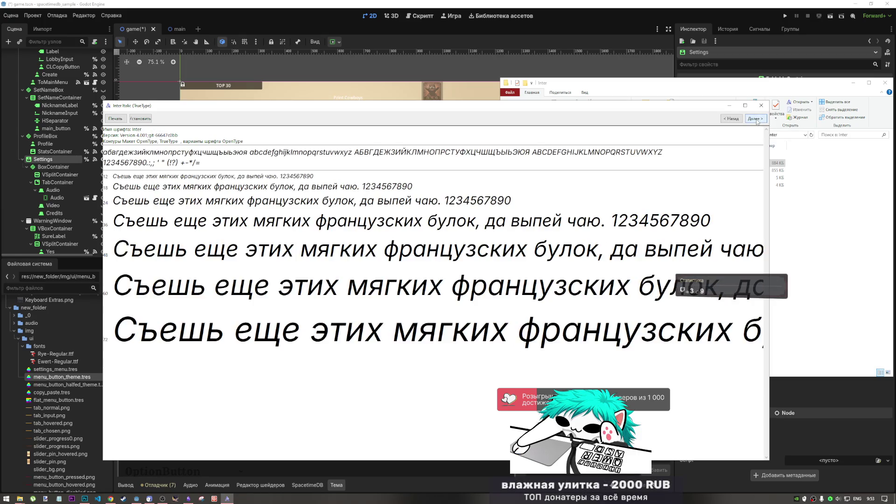
{"action": "left_click", "coordinate": [757, 120]}
{"action": "left_click", "coordinate": [756, 120]}
{"action": "left_click", "coordinate": [756, 119]}
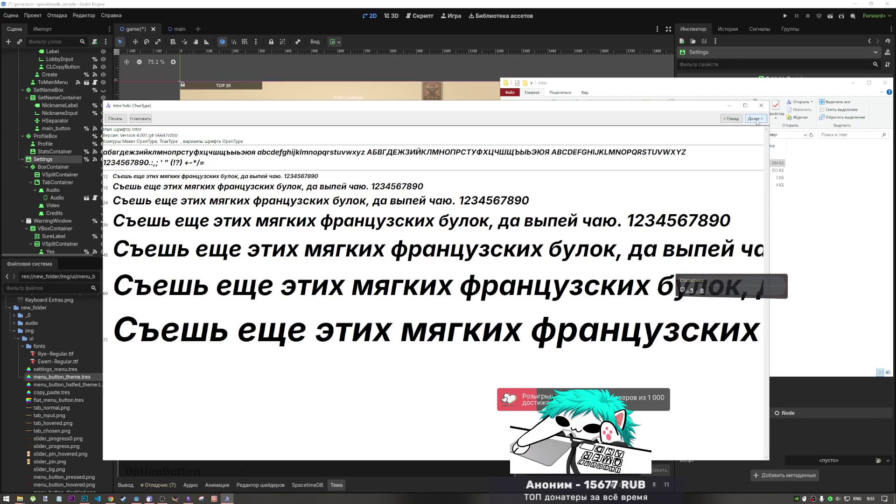
{"action": "left_click", "coordinate": [761, 106]}
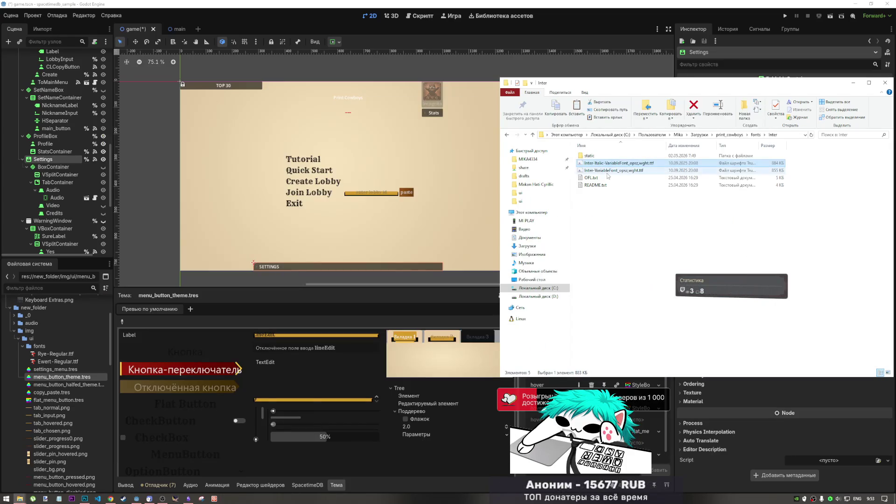
Step: Preview Inter 18pt Bold Italic from the static folder, then return to fonts
{"action": "double_click", "coordinate": [590, 155]}
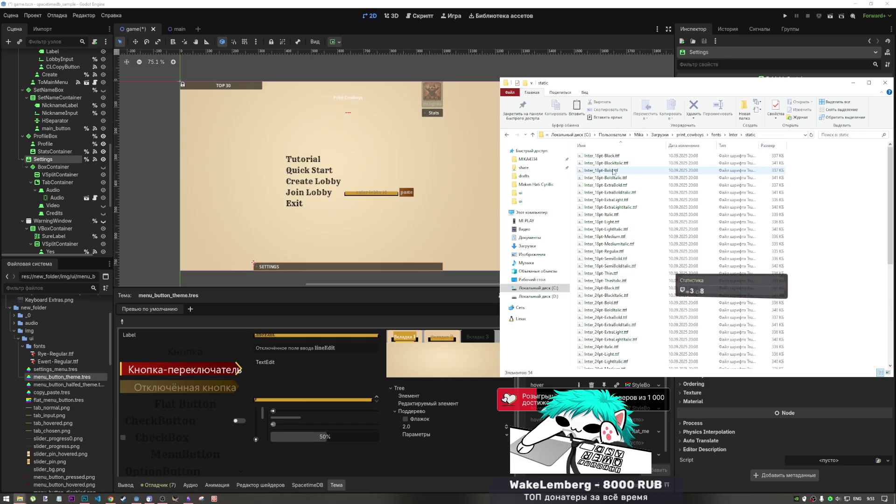
{"action": "double_click", "coordinate": [593, 178]}
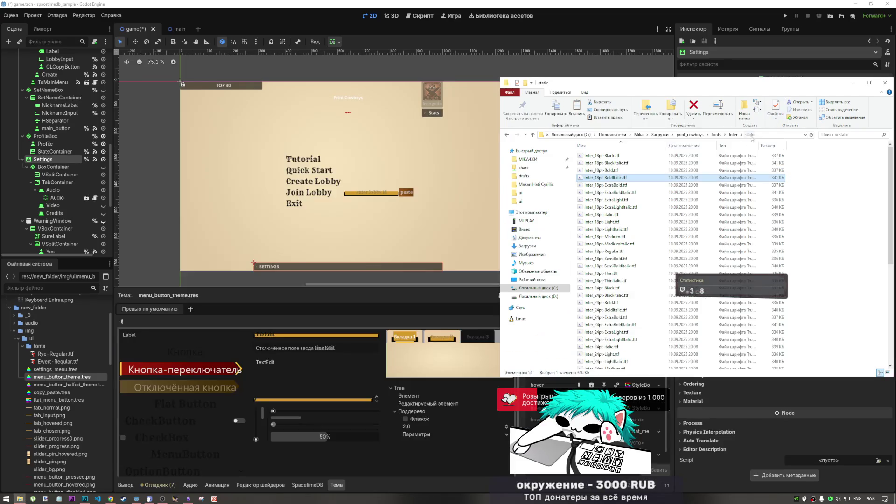
{"action": "left_click", "coordinate": [769, 114]}
{"action": "left_click", "coordinate": [734, 135]}
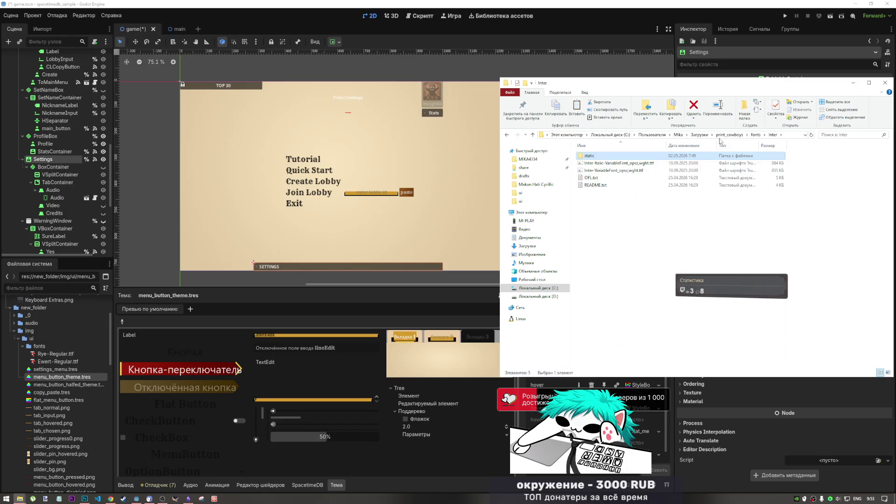
{"action": "left_click", "coordinate": [756, 134]}
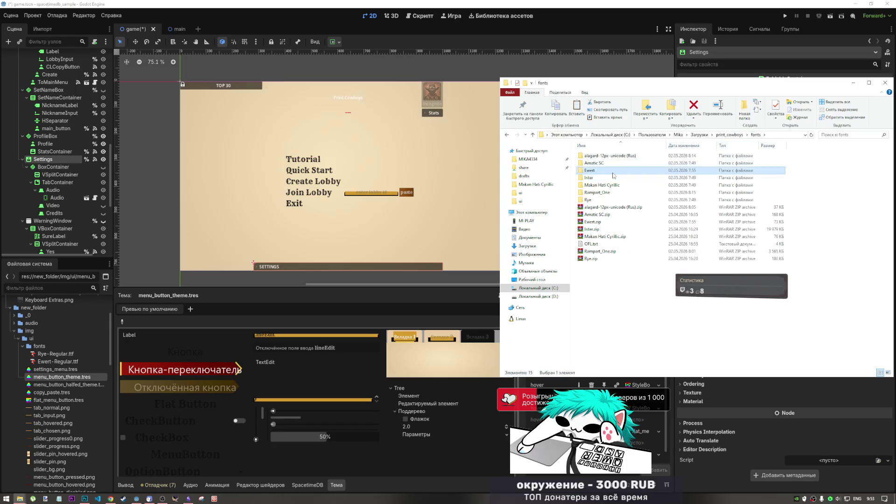
Step: Preview and close the Ewert-Regular.ttf font, then return to Godot
{"action": "double_click", "coordinate": [606, 171]}
{"action": "double_click", "coordinate": [607, 157]}
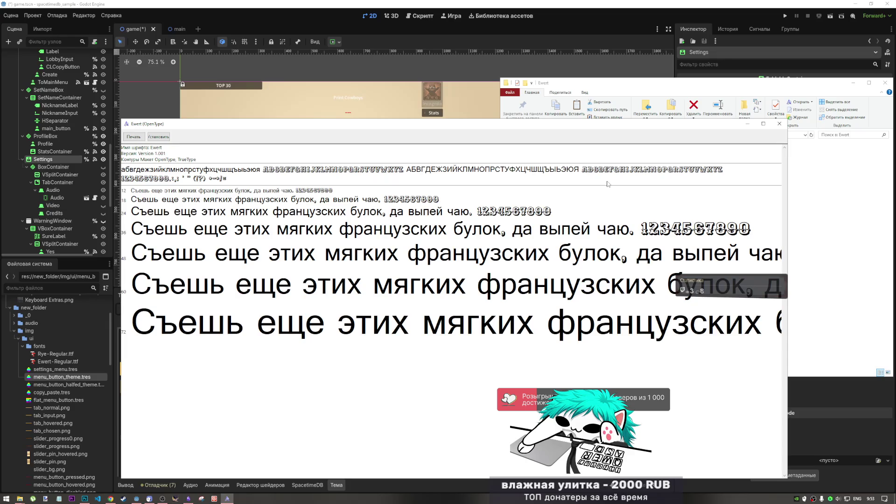
{"action": "left_click", "coordinate": [779, 123]}
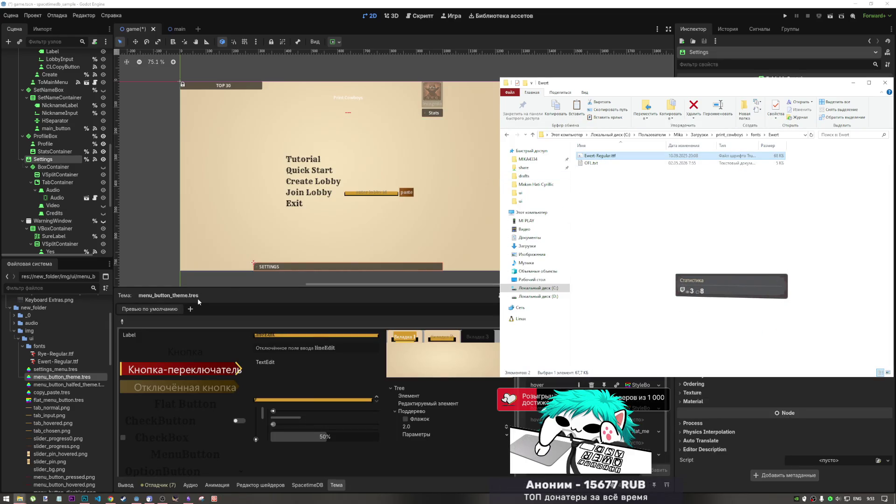
{"action": "left_click", "coordinate": [52, 361]}
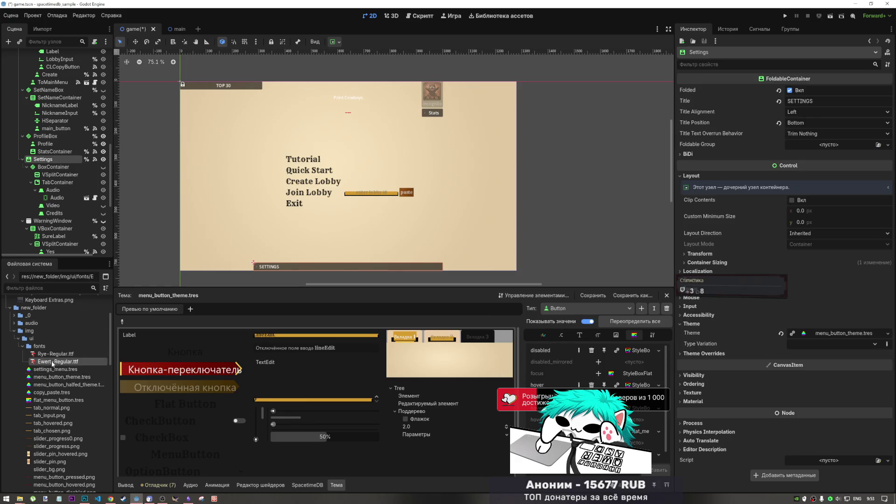
{"action": "left_click", "coordinate": [355, 99]}
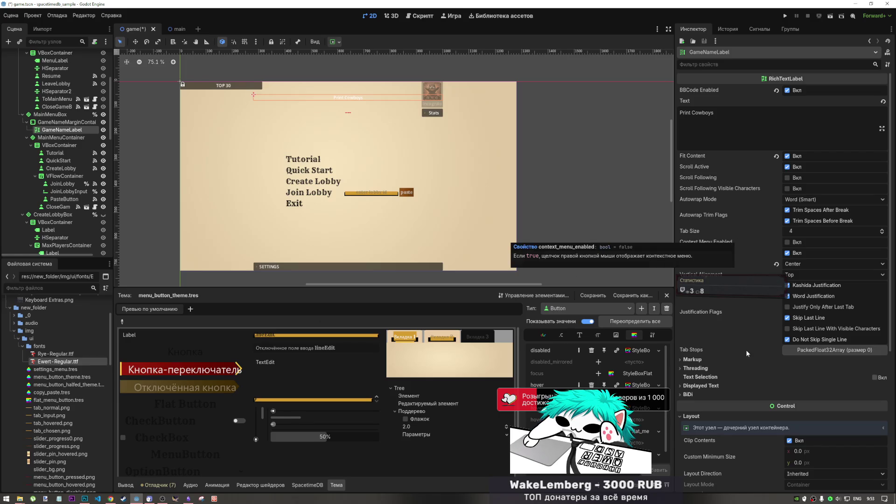
{"action": "scroll", "coordinate": [742, 362], "scroll_direction": "down", "scroll_amount": 5}
{"action": "scroll", "coordinate": [740, 353], "scroll_direction": "up", "scroll_amount": 5}
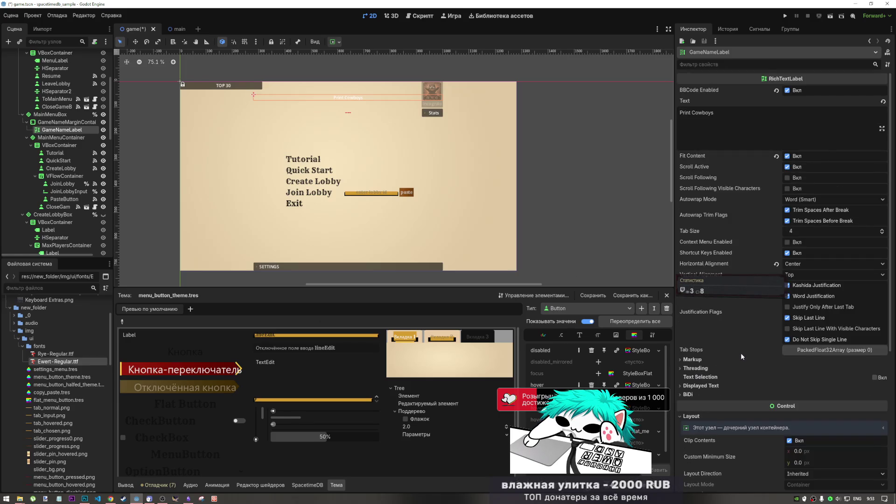
{"action": "scroll", "coordinate": [740, 353], "scroll_direction": "down", "scroll_amount": 3}
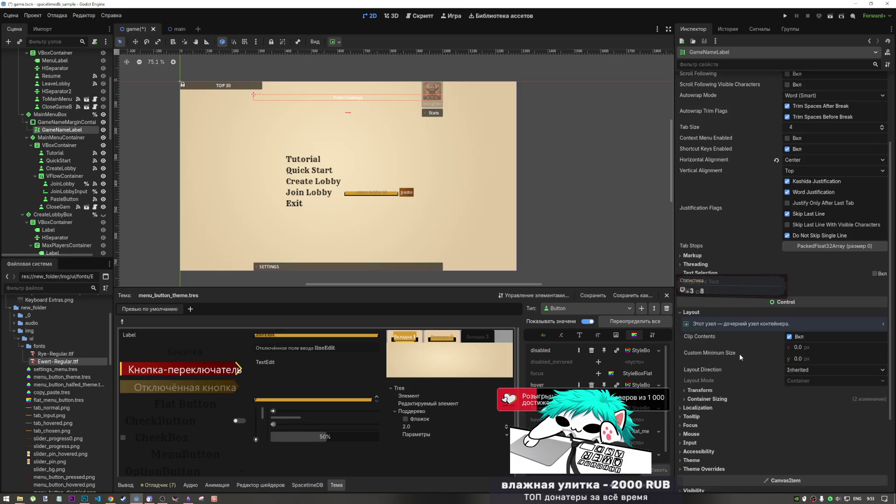
{"action": "scroll", "coordinate": [737, 354], "scroll_direction": "down", "scroll_amount": 3}
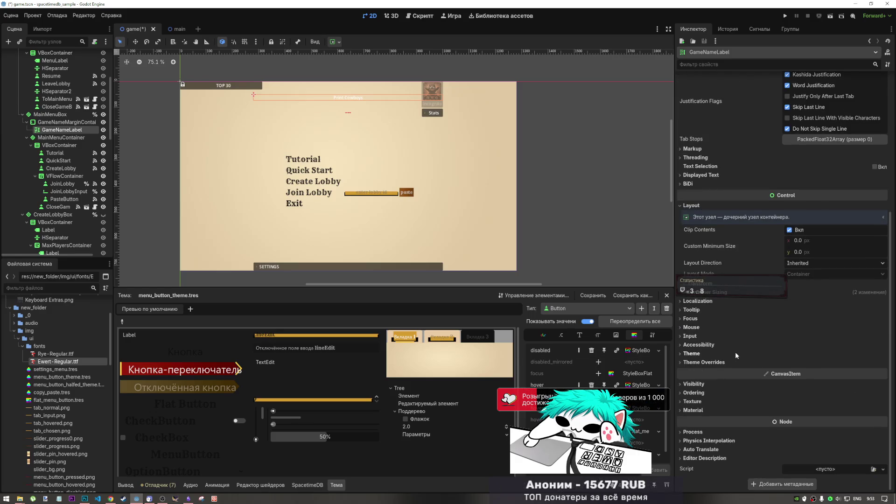
{"action": "scroll", "coordinate": [735, 351], "scroll_direction": "up", "scroll_amount": 2}
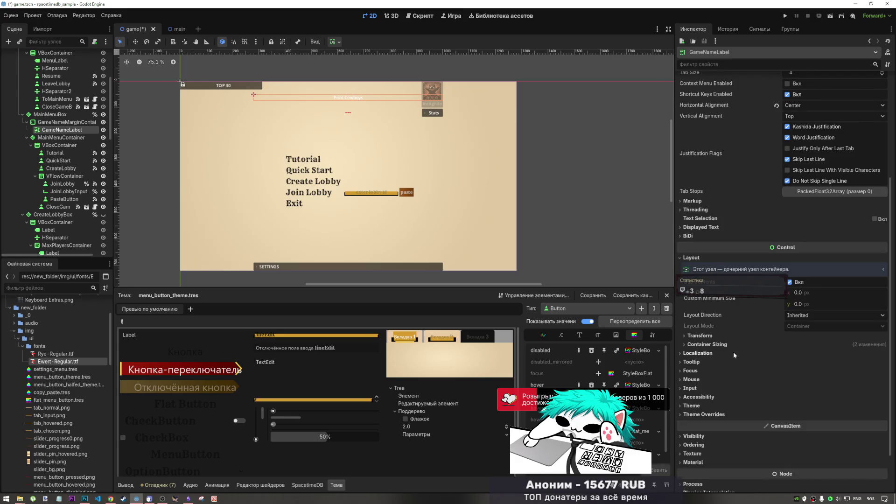
{"action": "scroll", "coordinate": [725, 348], "scroll_direction": "down", "scroll_amount": 2}
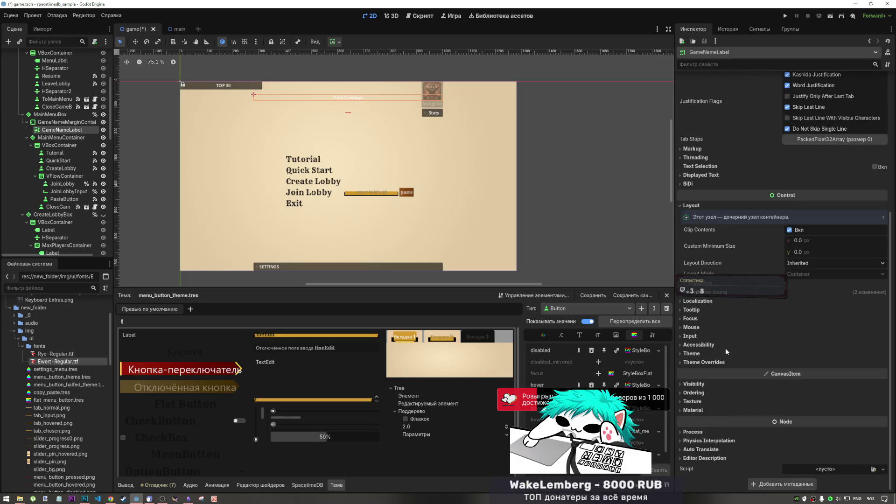
{"action": "left_click", "coordinate": [702, 354]}
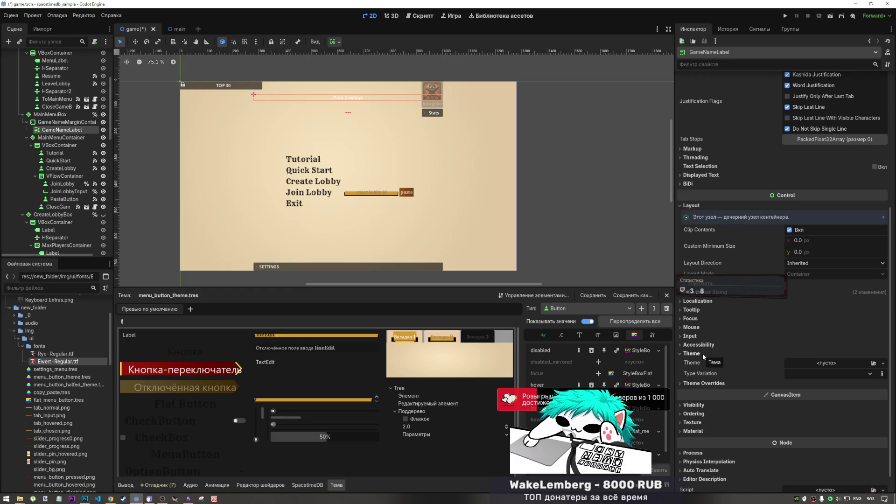
{"action": "left_click", "coordinate": [702, 353]}
{"action": "left_click", "coordinate": [708, 363]}
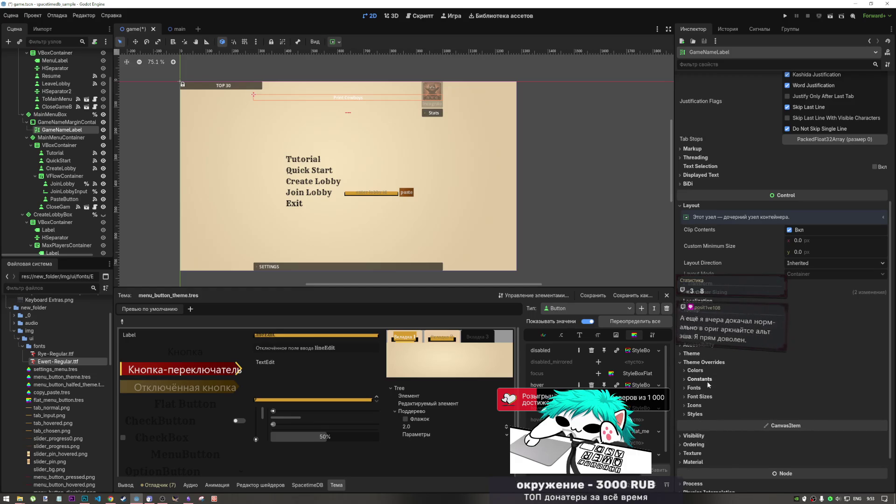
{"action": "left_click", "coordinate": [695, 387]}
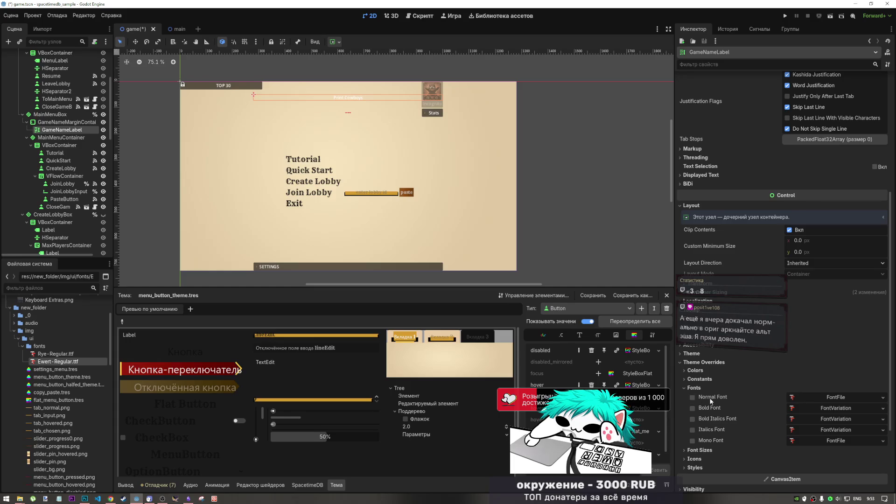
{"action": "left_click", "coordinate": [690, 397]}
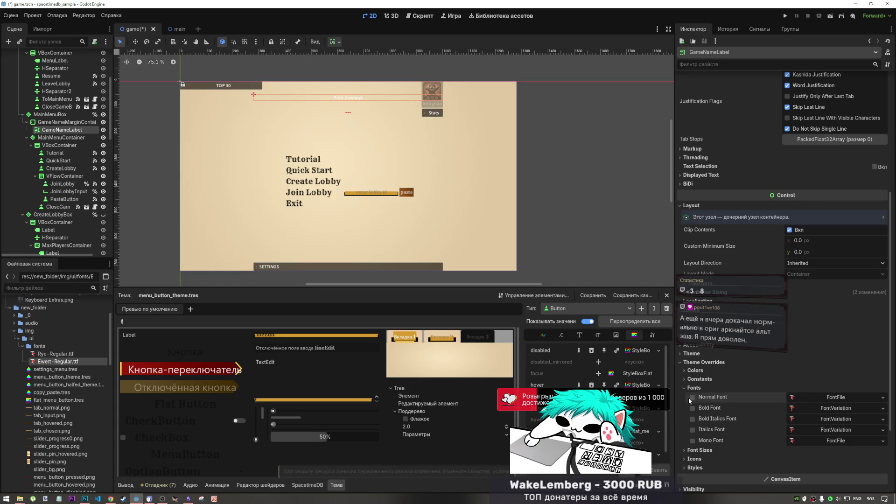
{"action": "left_click", "coordinate": [820, 399]}
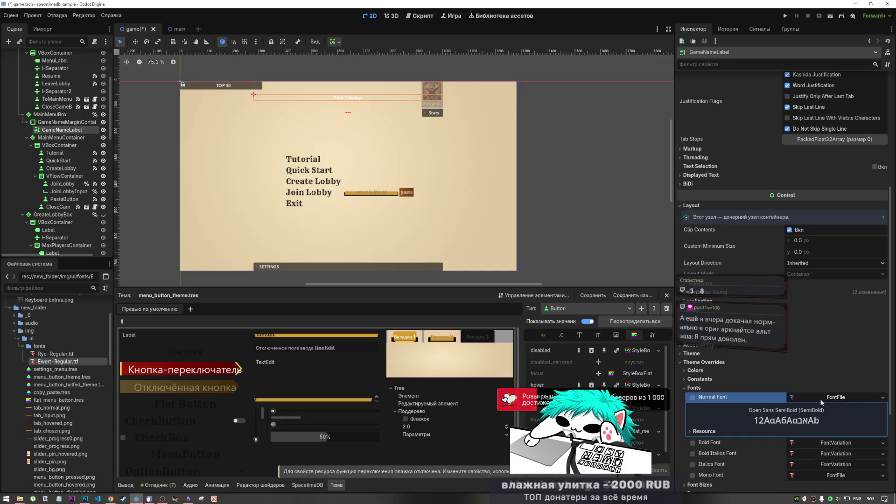
{"action": "left_click", "coordinate": [805, 396]}
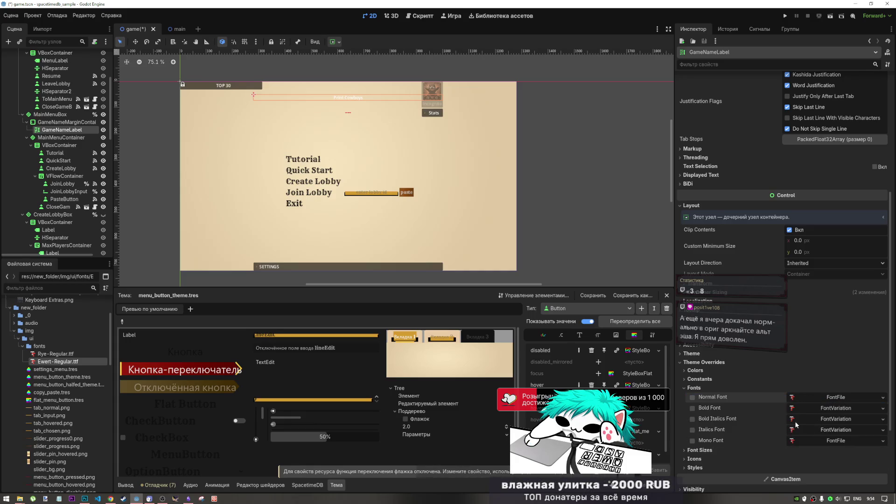
{"action": "left_click", "coordinate": [707, 389]}
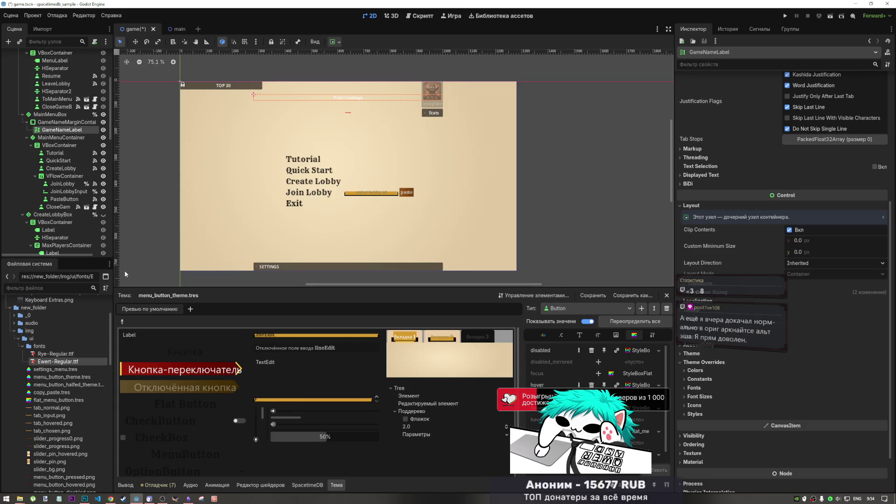
{"action": "left_click", "coordinate": [689, 397]}
{"action": "left_click", "coordinate": [690, 397]}
{"action": "left_click", "coordinate": [695, 406]}
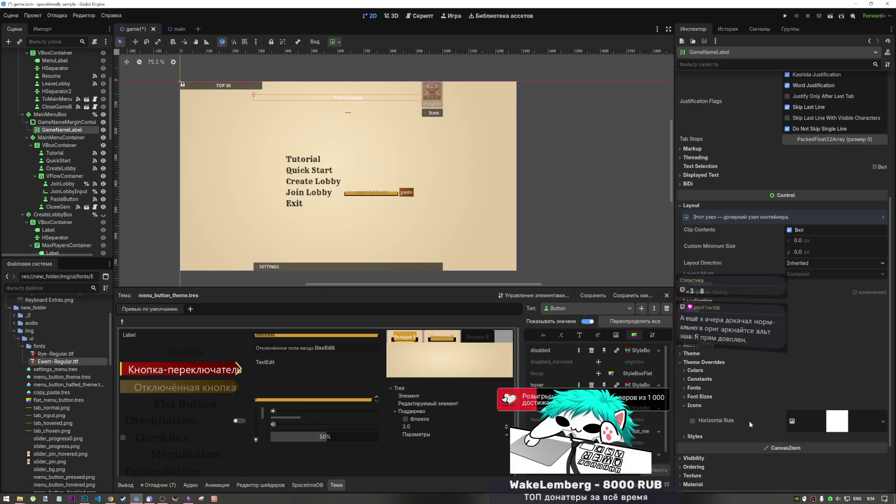
{"action": "left_click", "coordinate": [704, 404]}
{"action": "left_click", "coordinate": [700, 413]}
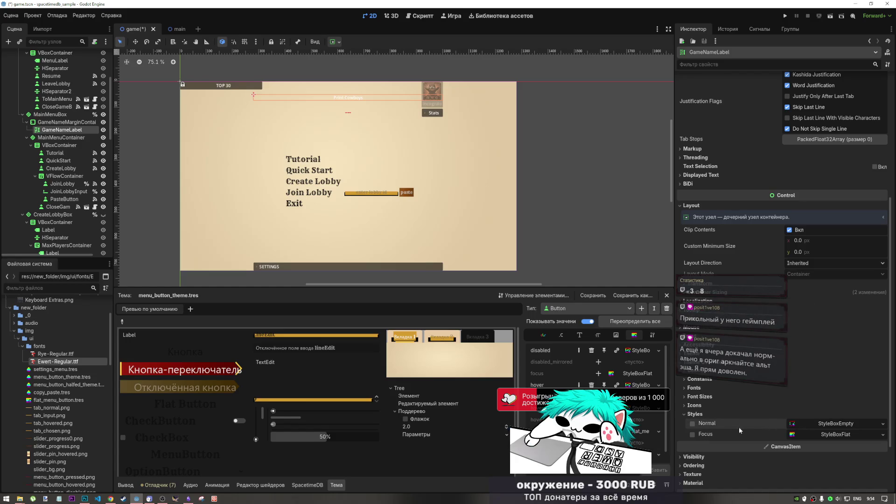
{"action": "left_click", "coordinate": [691, 424]}
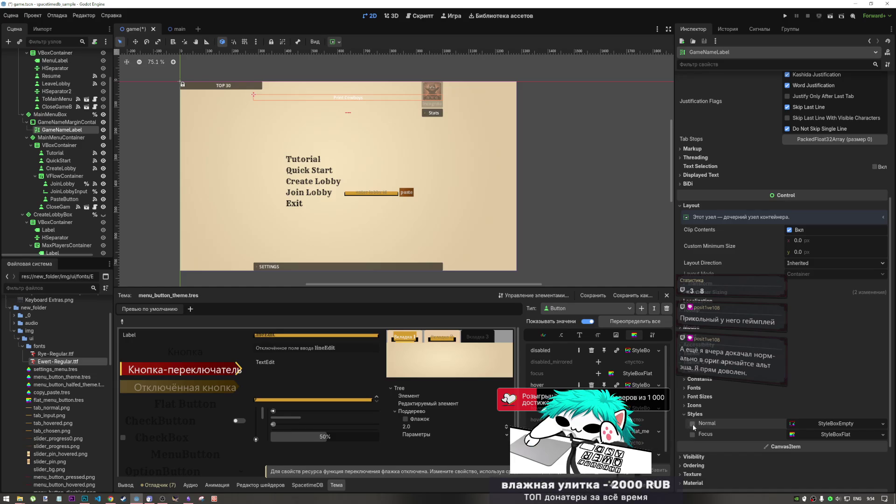
{"action": "left_click", "coordinate": [732, 416]}
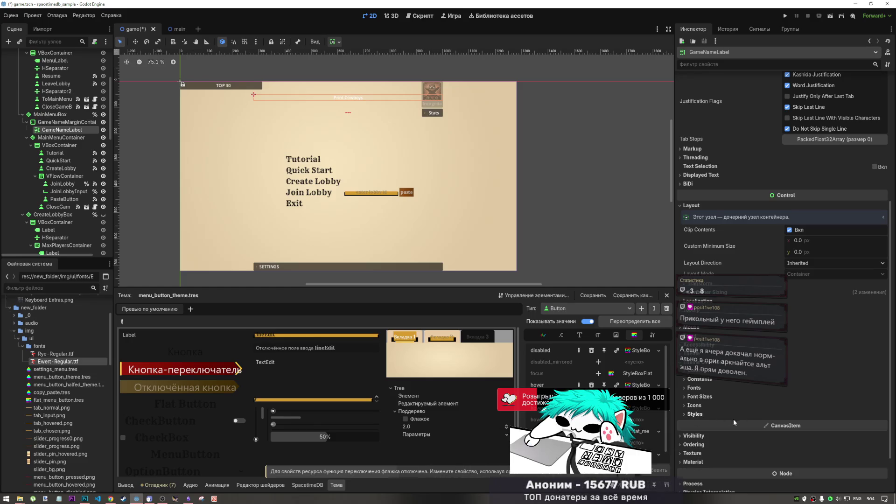
{"action": "left_click", "coordinate": [709, 416]}
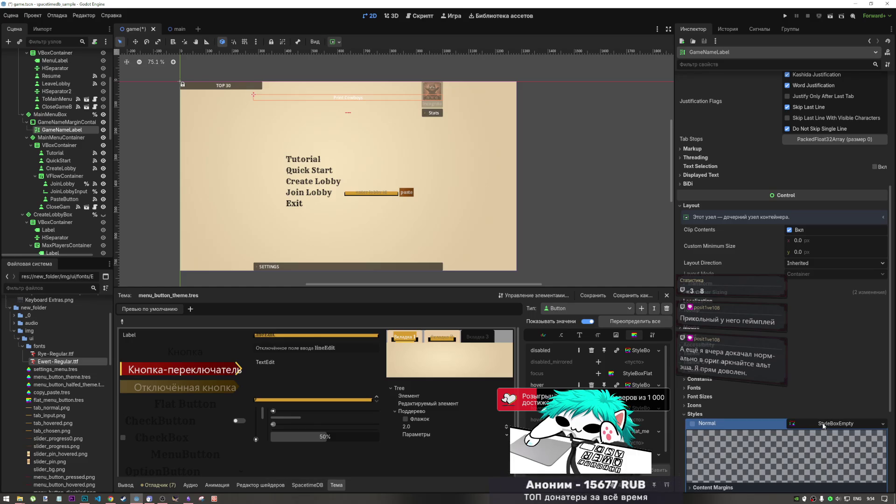
{"action": "left_click", "coordinate": [823, 424]}
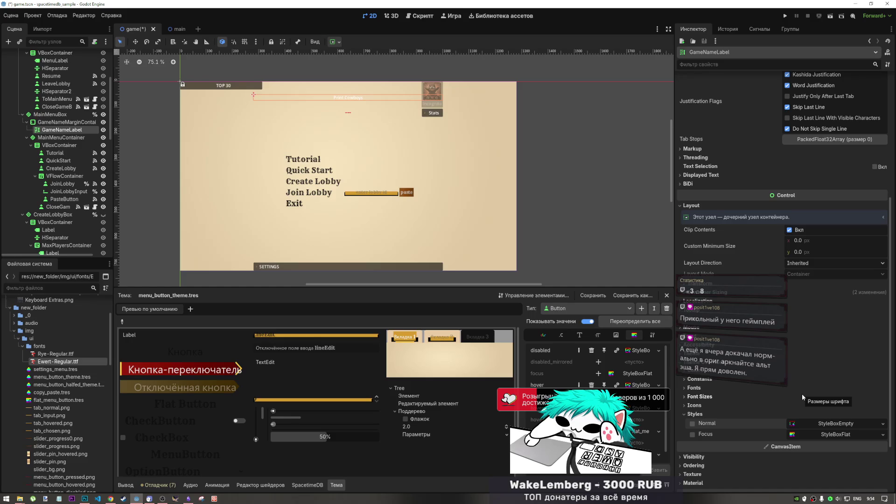
{"action": "left_click", "coordinate": [712, 414]}
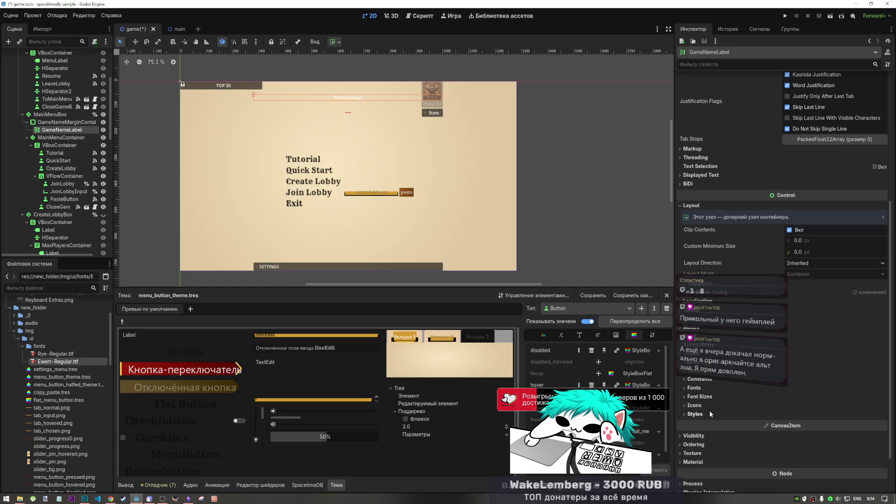
{"action": "left_click", "coordinate": [705, 405]}
{"action": "left_click", "coordinate": [712, 396]}
{"action": "left_click", "coordinate": [711, 396]}
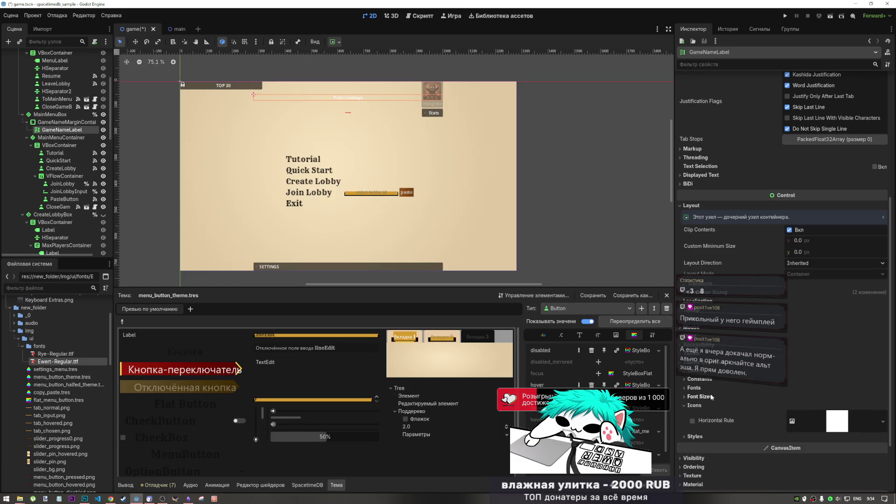
{"action": "left_click", "coordinate": [707, 394]}
{"action": "left_click", "coordinate": [705, 394]}
{"action": "left_click", "coordinate": [705, 388]}
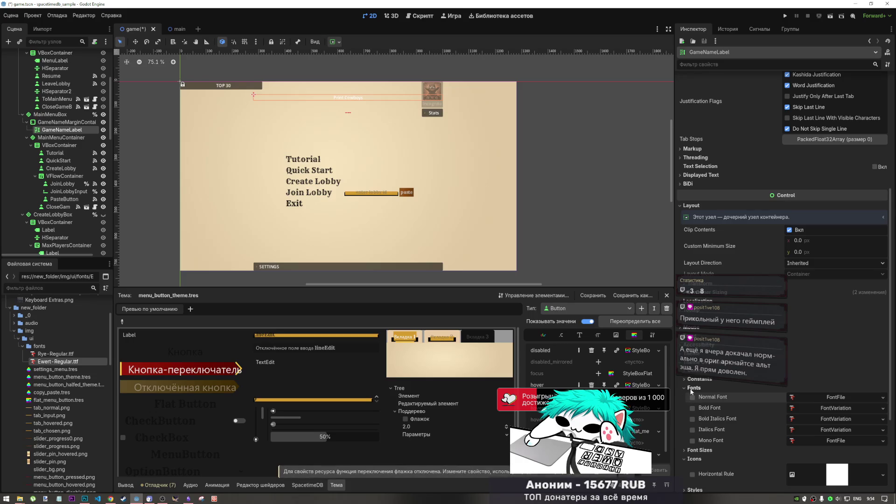
{"action": "left_click", "coordinate": [696, 387]}
{"action": "left_click", "coordinate": [708, 381]}
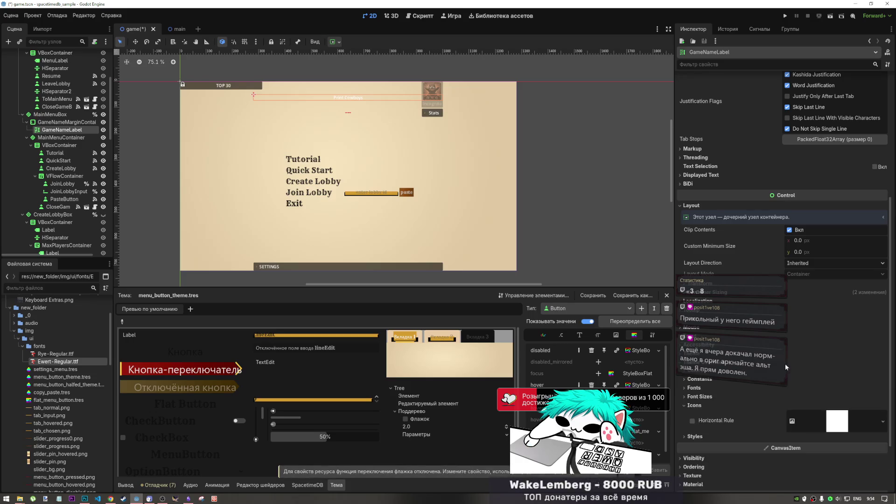
{"action": "scroll", "coordinate": [713, 377], "scroll_direction": "up", "scroll_amount": 5}
Step: Expand GameNameLabel's Theme Overrides down to the Fonts section
{"action": "scroll", "coordinate": [713, 379], "scroll_direction": "down", "scroll_amount": 3}
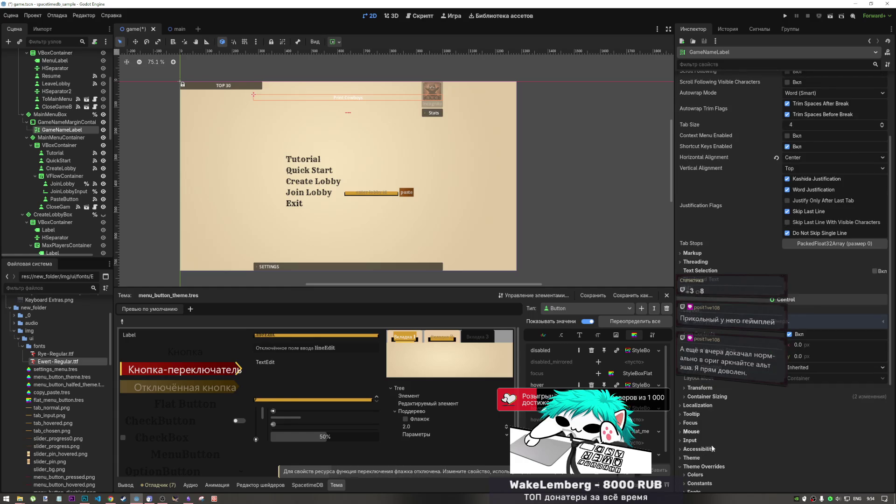
{"action": "left_click", "coordinate": [687, 406]}
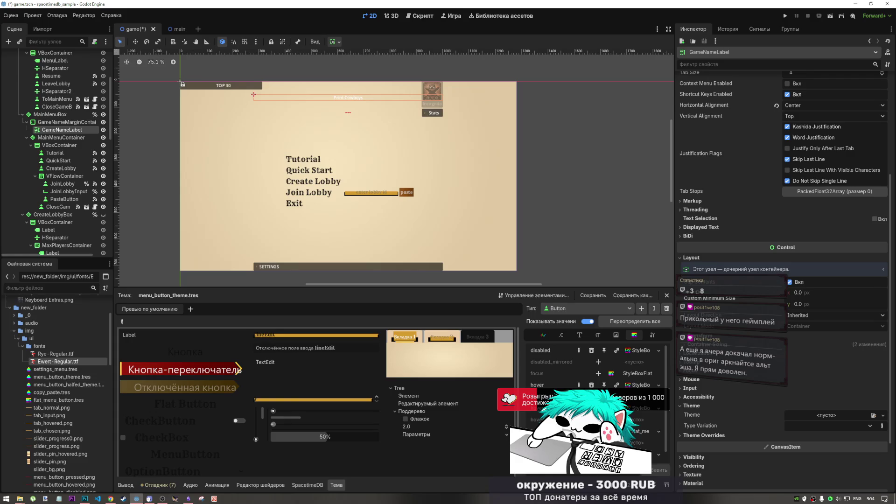
{"action": "left_click", "coordinate": [692, 406]}
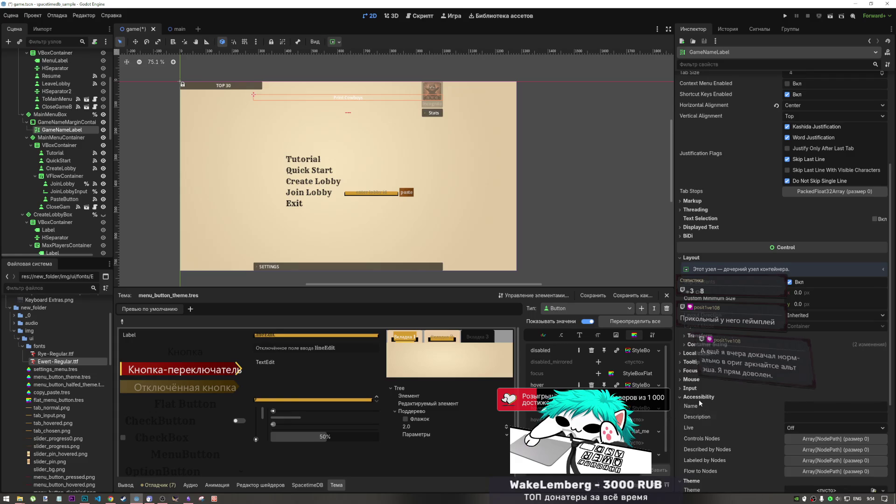
{"action": "left_click", "coordinate": [698, 414]}
{"action": "left_click", "coordinate": [694, 457]}
{"action": "scroll", "coordinate": [703, 420], "scroll_direction": "down", "scroll_amount": 2}
{"action": "scroll", "coordinate": [703, 421], "scroll_direction": "down", "scroll_amount": 2}
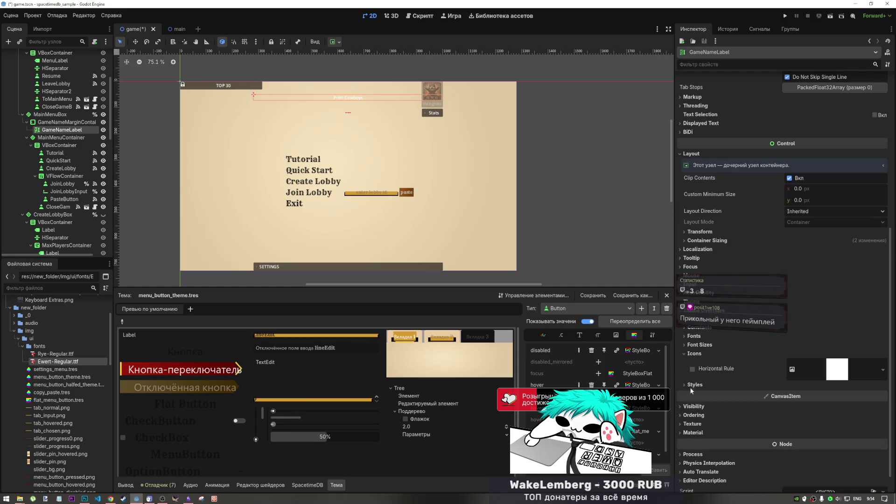
{"action": "left_click", "coordinate": [693, 353]}
{"action": "left_click", "coordinate": [691, 345]}
{"action": "left_click", "coordinate": [690, 345]}
{"action": "left_click", "coordinate": [692, 336]}
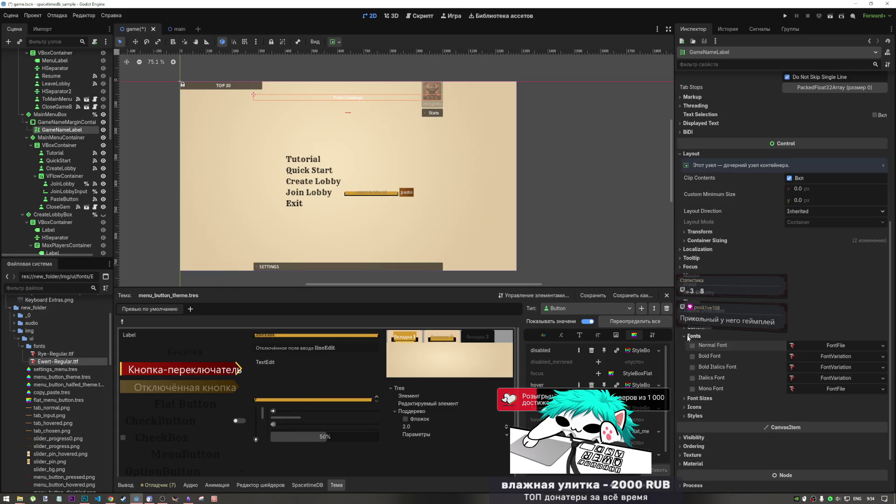
Step: Drag Ewert-Regular.ttf from the FileSystem dock onto the Normal Font slot
{"action": "left_click", "coordinate": [842, 346]}
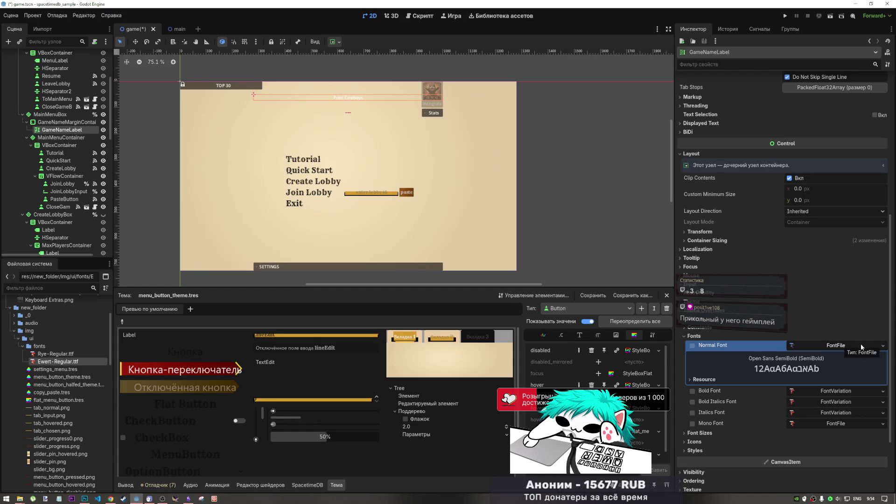
{"action": "left_click", "coordinate": [881, 346]}
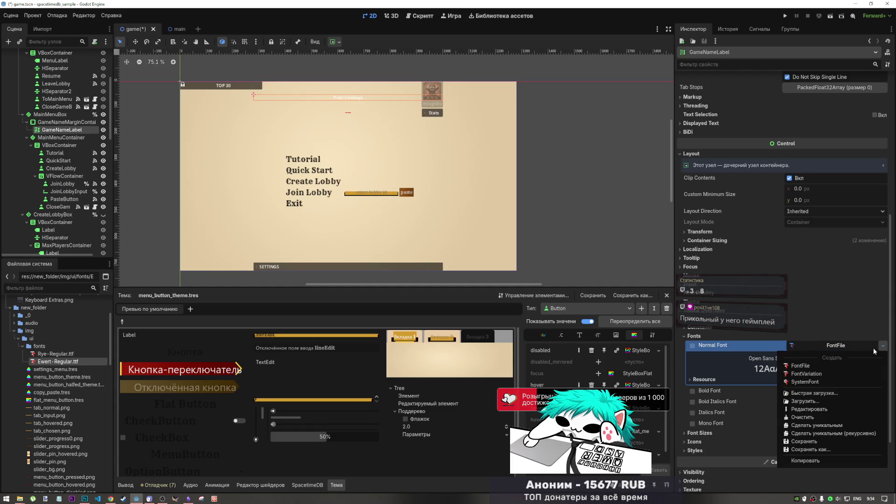
{"action": "left_click_drag", "start_coordinate": [61, 361], "coordinate": [443, 354]}
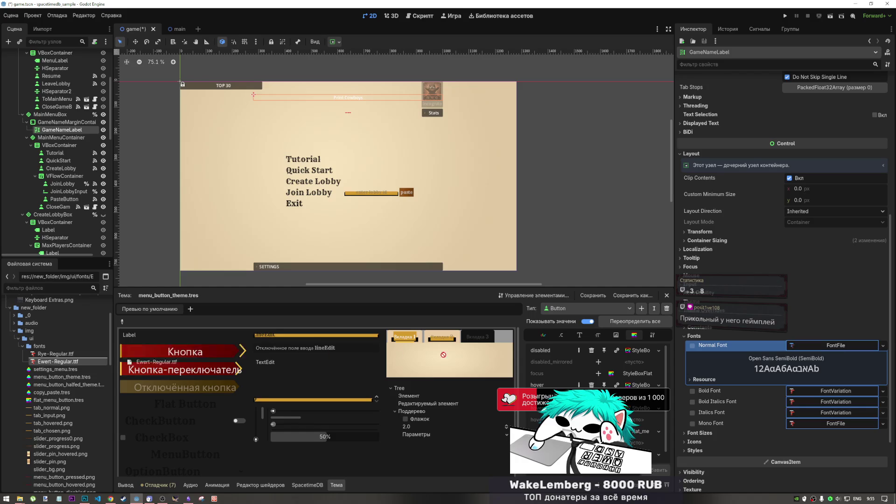
{"action": "left_click_drag", "start_coordinate": [125, 359], "coordinate": [835, 345]}
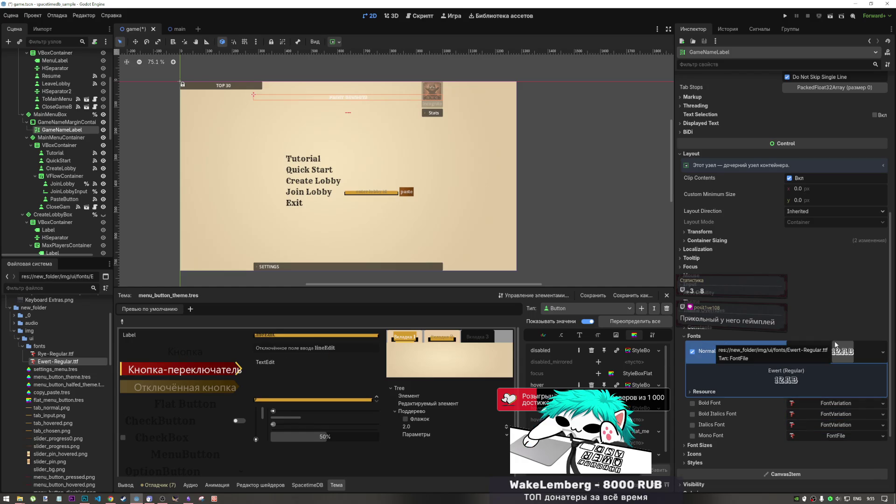
{"action": "scroll", "coordinate": [334, 90], "scroll_direction": "up", "scroll_amount": 3}
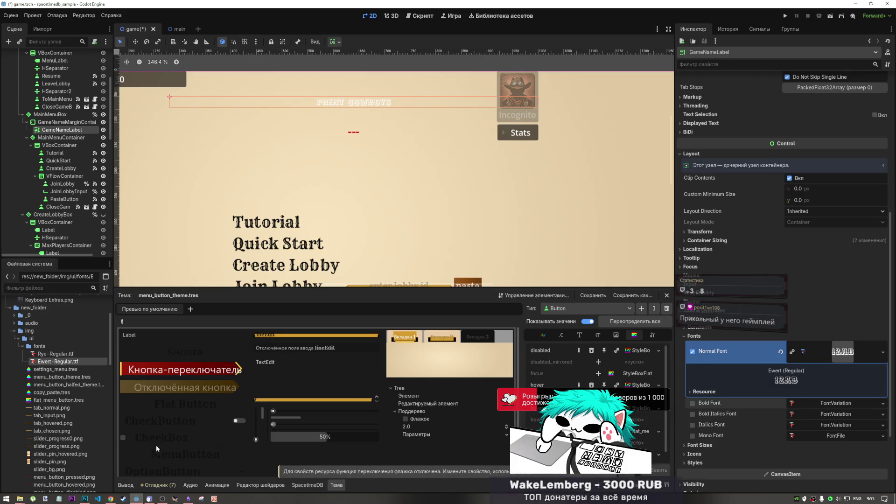
{"action": "mouse_move", "coordinate": [19, 500]}
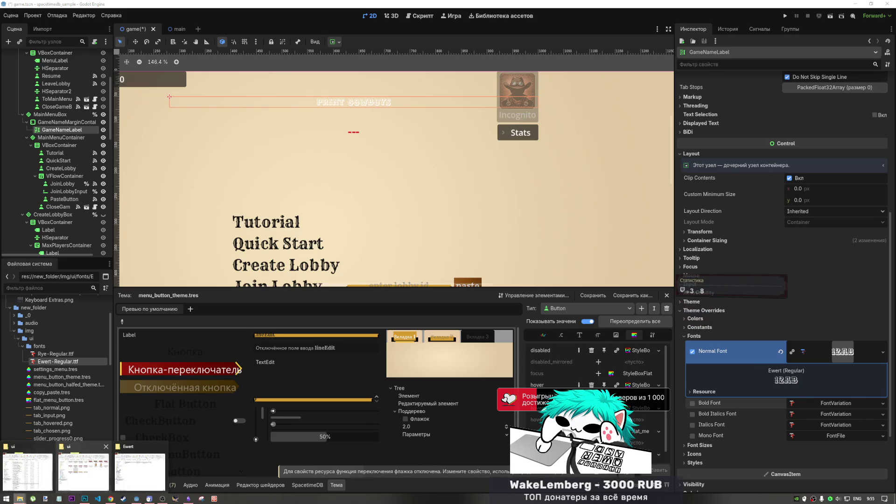
{"action": "left_click", "coordinate": [140, 469]}
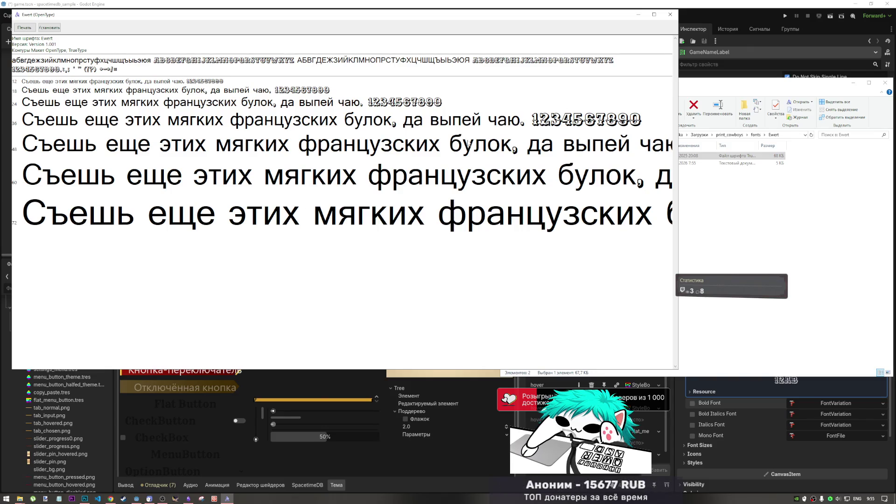
{"action": "left_click", "coordinate": [674, 17]}
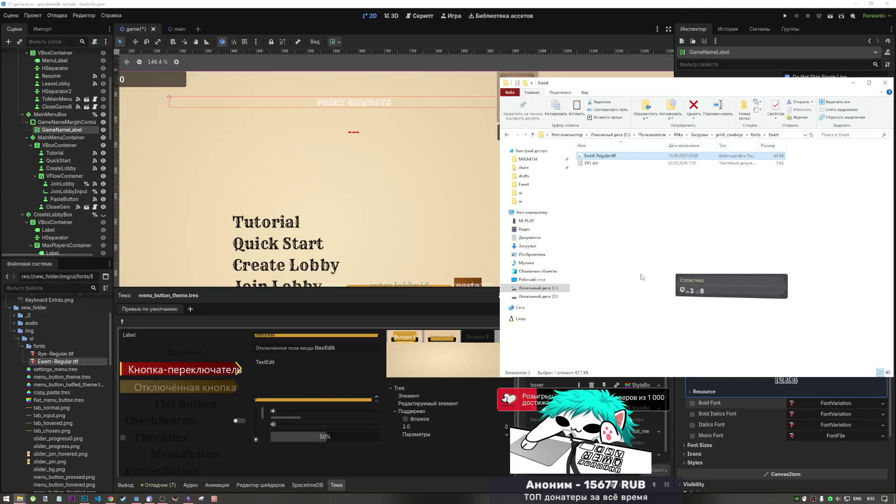
{"action": "left_click", "coordinate": [756, 384]}
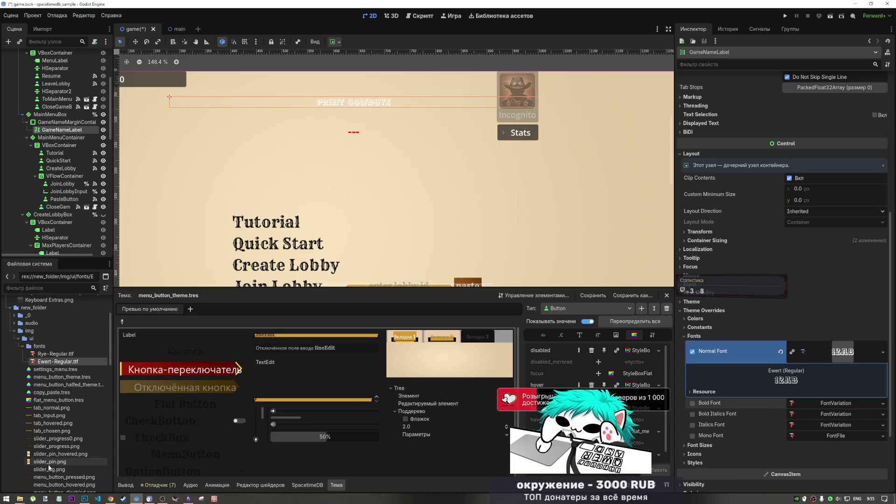
{"action": "mouse_move", "coordinate": [21, 499]}
{"action": "left_click", "coordinate": [84, 467]}
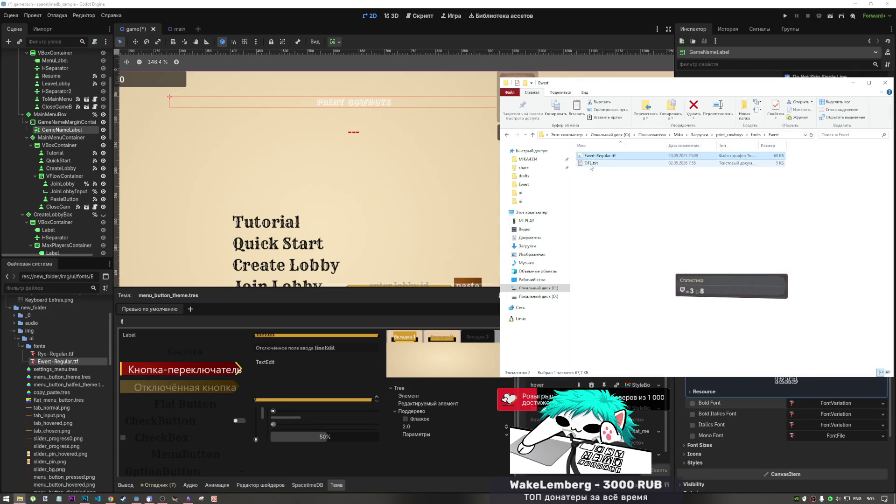
{"action": "left_click", "coordinate": [852, 84]}
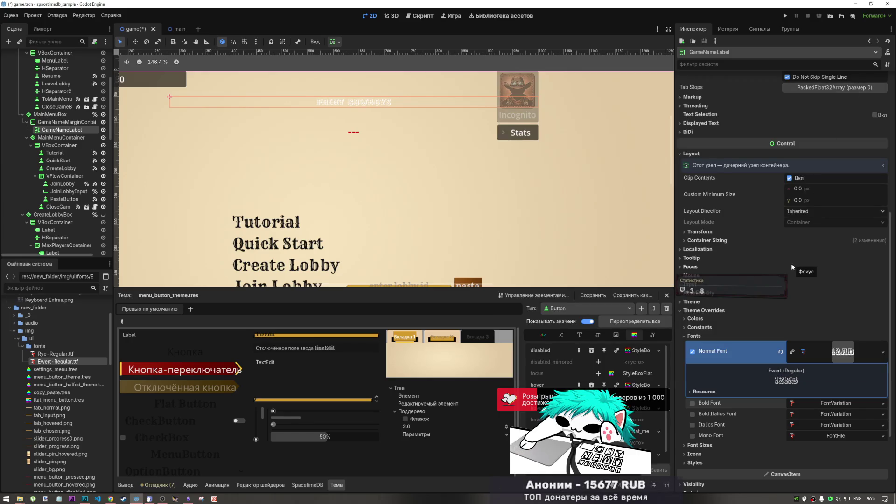
Step: Enable GameNameLabel's Default Color override and set it to pure red ff0000
{"action": "left_click", "coordinate": [706, 321]}
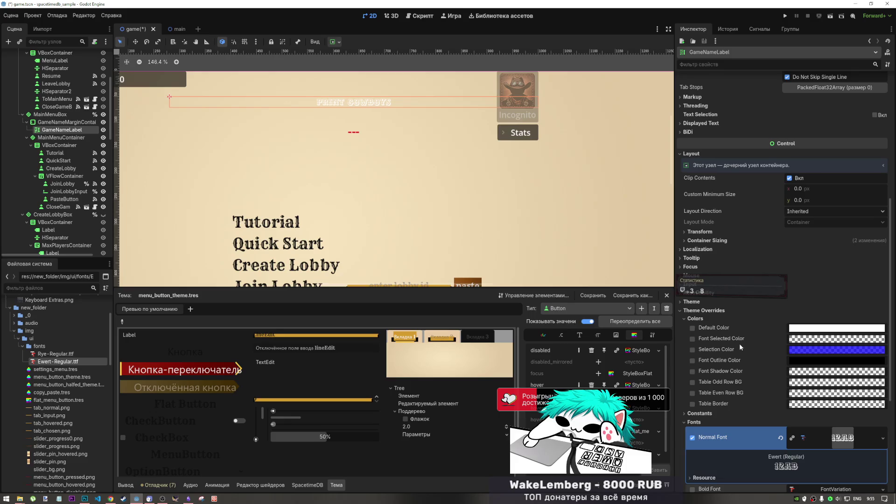
{"action": "left_click", "coordinate": [706, 317]}
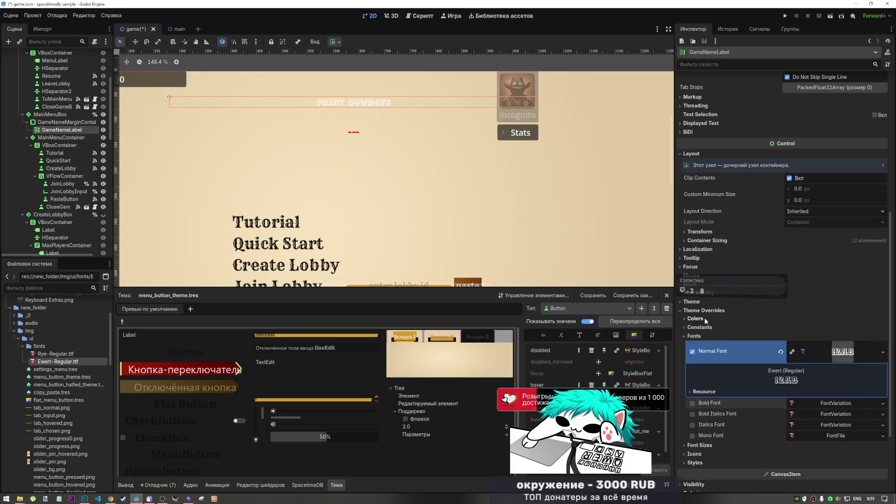
{"action": "left_click", "coordinate": [704, 317]}
{"action": "left_click", "coordinate": [796, 329]}
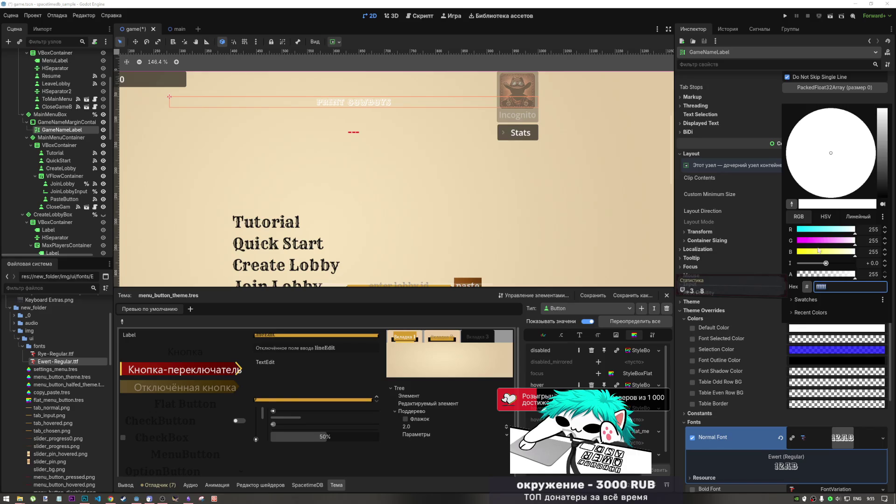
{"action": "mouse_move", "coordinate": [823, 232]}
{"action": "left_mouse_down"}
{"action": "mouse_move", "coordinate": [794, 231]}
{"action": "mouse_move", "coordinate": [799, 245]}
{"action": "mouse_move", "coordinate": [855, 229]}
{"action": "mouse_move", "coordinate": [810, 255]}
{"action": "mouse_move", "coordinate": [752, 253]}
{"action": "left_mouse_up"}
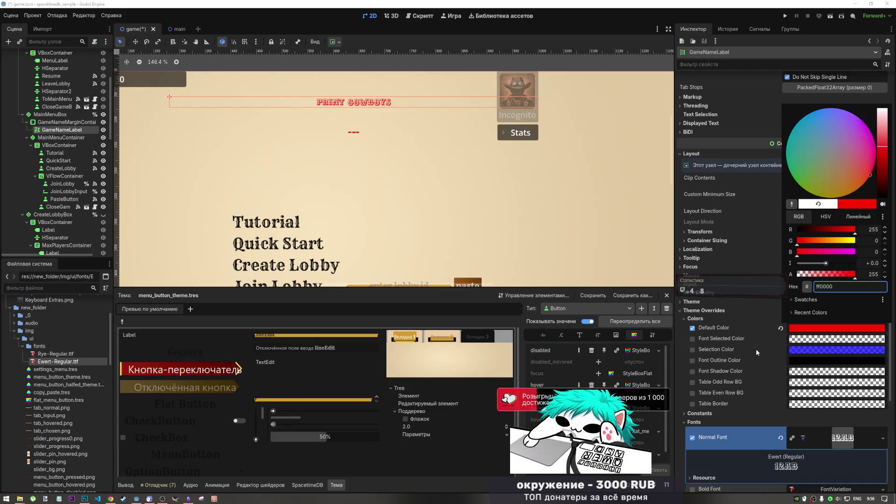
{"action": "left_click", "coordinate": [707, 319]}
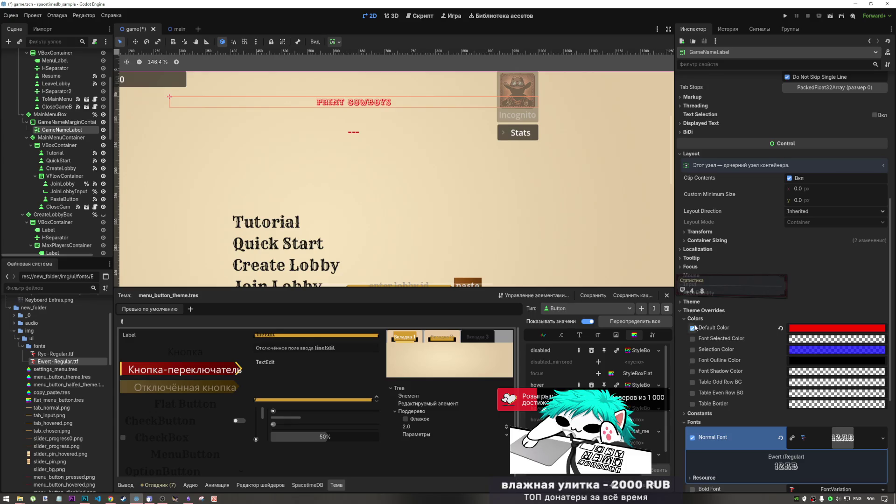
{"action": "scroll", "coordinate": [737, 380], "scroll_direction": "down", "scroll_amount": 3}
{"action": "left_click", "coordinate": [853, 329]}
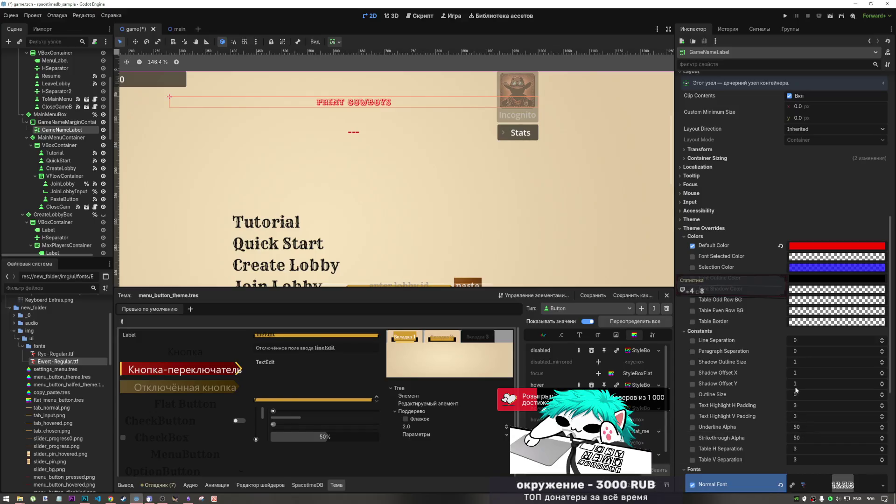
{"action": "left_click", "coordinate": [692, 395]}
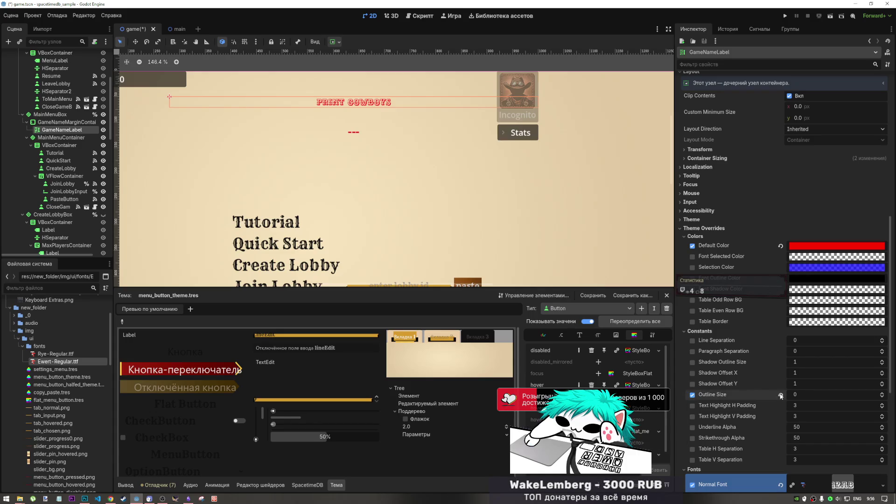
{"action": "mouse_move", "coordinate": [795, 395]}
{"action": "left_mouse_down"}
{"action": "mouse_move", "coordinate": [823, 394]}
{"action": "mouse_move", "coordinate": [808, 395]}
{"action": "left_mouse_up"}
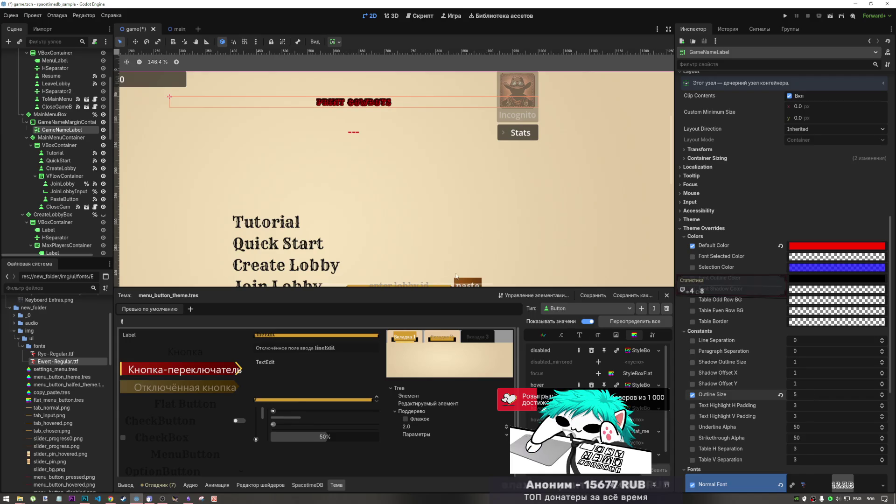
{"action": "scroll", "coordinate": [326, 139], "scroll_direction": "down", "scroll_amount": 2}
{"action": "scroll", "coordinate": [410, 126], "scroll_direction": "up", "scroll_amount": 5}
{"action": "scroll", "coordinate": [409, 126], "scroll_direction": "up", "scroll_amount": 5}
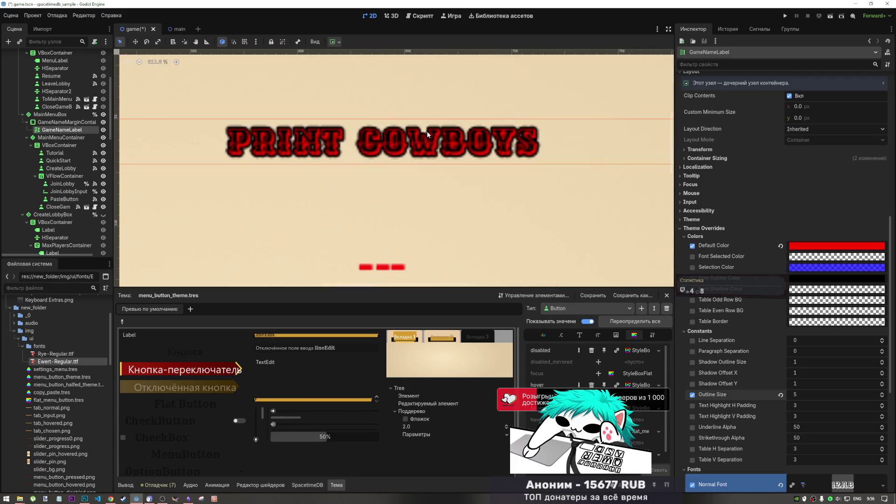
{"action": "scroll", "coordinate": [427, 130], "scroll_direction": "down", "scroll_amount": 5}
{"action": "scroll", "coordinate": [439, 149], "scroll_direction": "down", "scroll_amount": 4}
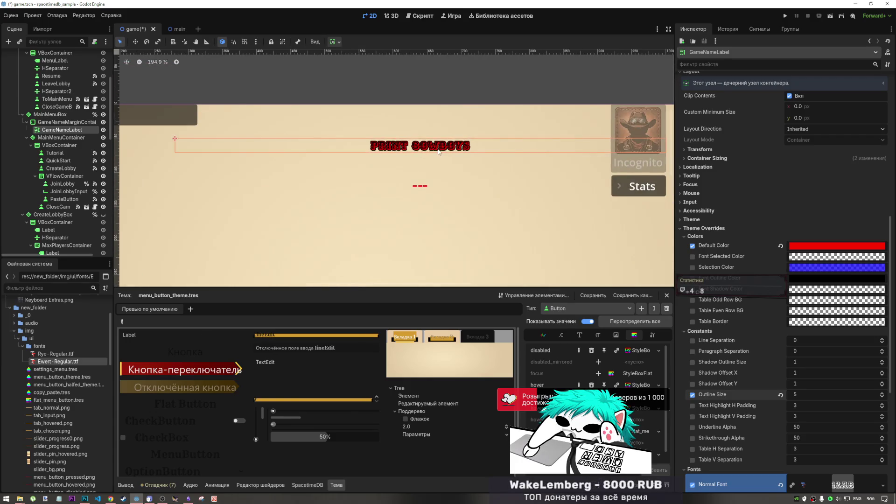
{"action": "scroll", "coordinate": [447, 153], "scroll_direction": "down", "scroll_amount": 3}
{"action": "scroll", "coordinate": [447, 153], "scroll_direction": "up", "scroll_amount": 5}
{"action": "scroll", "coordinate": [446, 117], "scroll_direction": "down", "scroll_amount": 5}
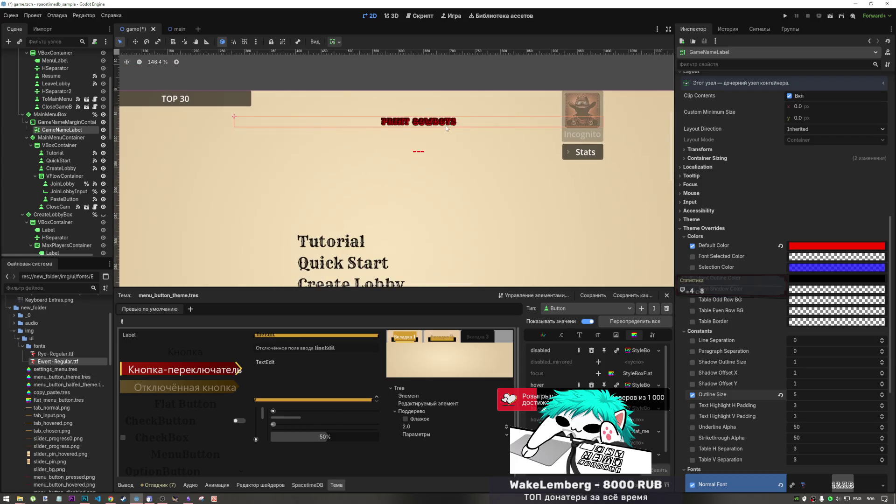
{"action": "scroll", "coordinate": [445, 136], "scroll_direction": "up", "scroll_amount": 1}
{"action": "scroll", "coordinate": [452, 164], "scroll_direction": "down", "scroll_amount": 2}
{"action": "scroll", "coordinate": [466, 201], "scroll_direction": "up", "scroll_amount": 3}
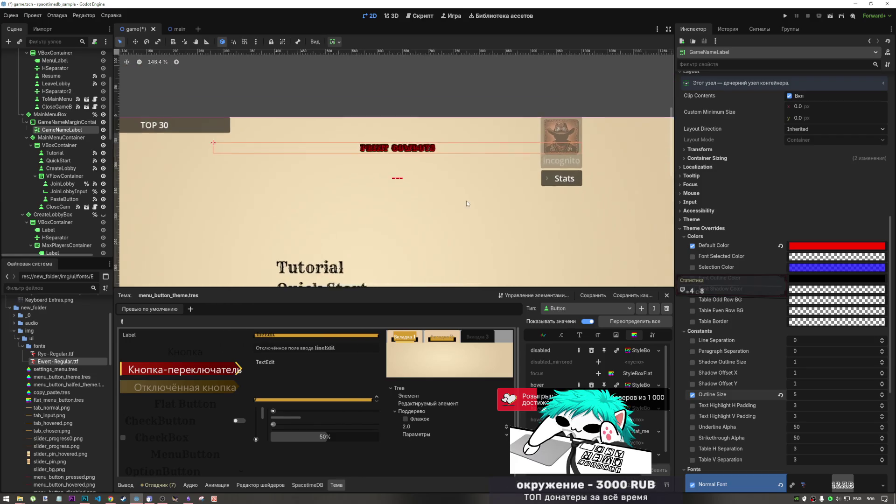
{"action": "scroll", "coordinate": [424, 167], "scroll_direction": "down", "scroll_amount": 3}
{"action": "scroll", "coordinate": [429, 171], "scroll_direction": "down", "scroll_amount": 2}
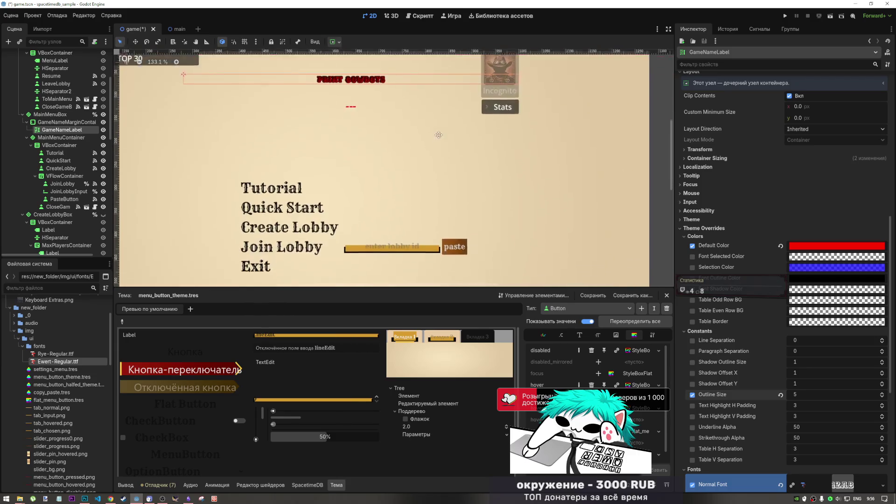
{"action": "scroll", "coordinate": [443, 176], "scroll_direction": "up", "scroll_amount": 2}
{"action": "left_click_drag", "start_coordinate": [444, 176], "coordinate": [449, 194]}
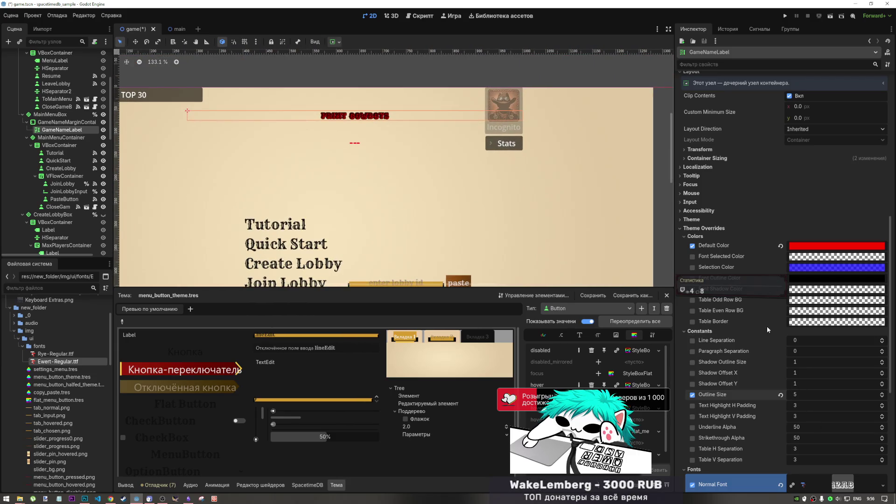
{"action": "left_click", "coordinate": [780, 394]}
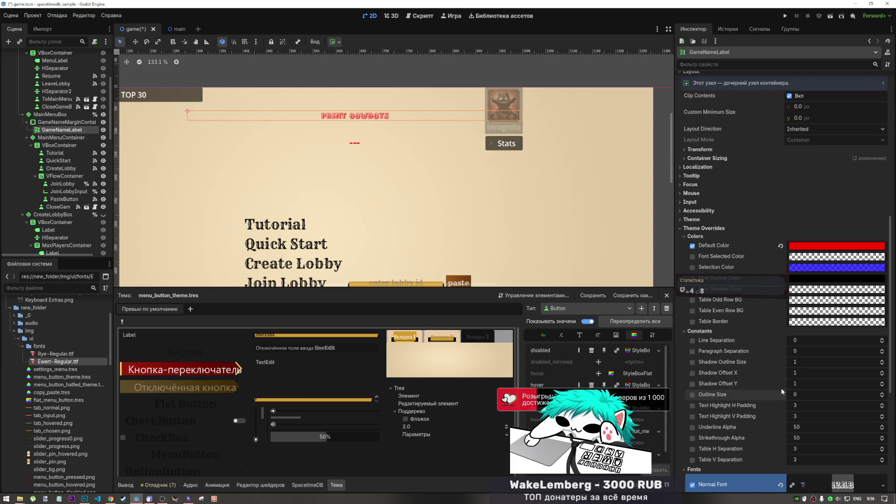
{"action": "left_click_drag", "start_coordinate": [796, 384], "coordinate": [812, 384]}
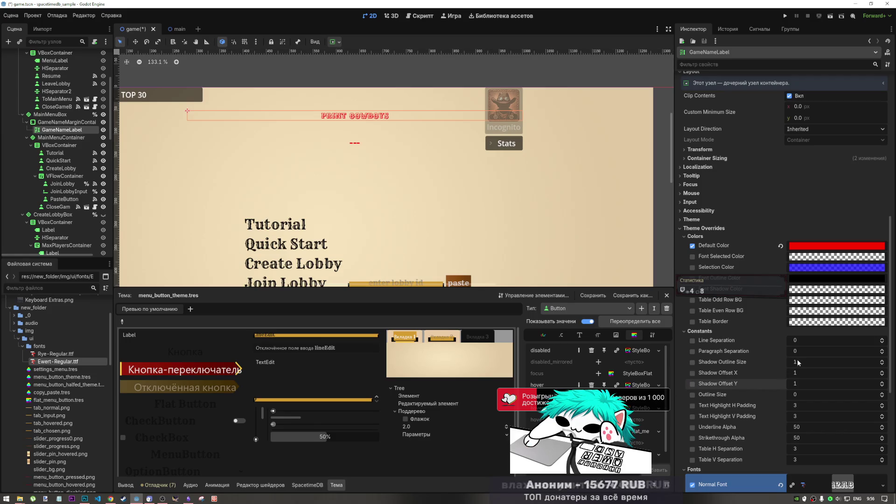
{"action": "mouse_move", "coordinate": [795, 362]}
{"action": "left_mouse_down"}
{"action": "mouse_move", "coordinate": [814, 362]}
{"action": "mouse_move", "coordinate": [800, 374]}
{"action": "left_mouse_up"}
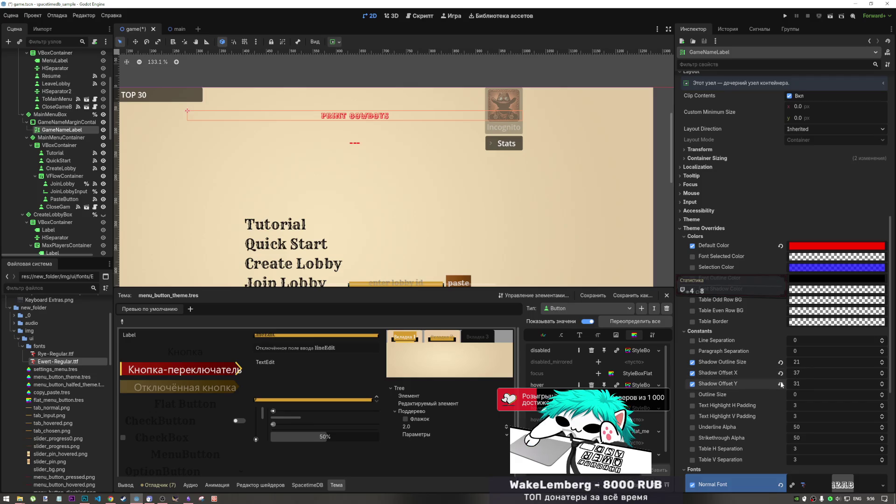
{"action": "left_click", "coordinate": [780, 373]}
{"action": "left_click", "coordinate": [780, 362]}
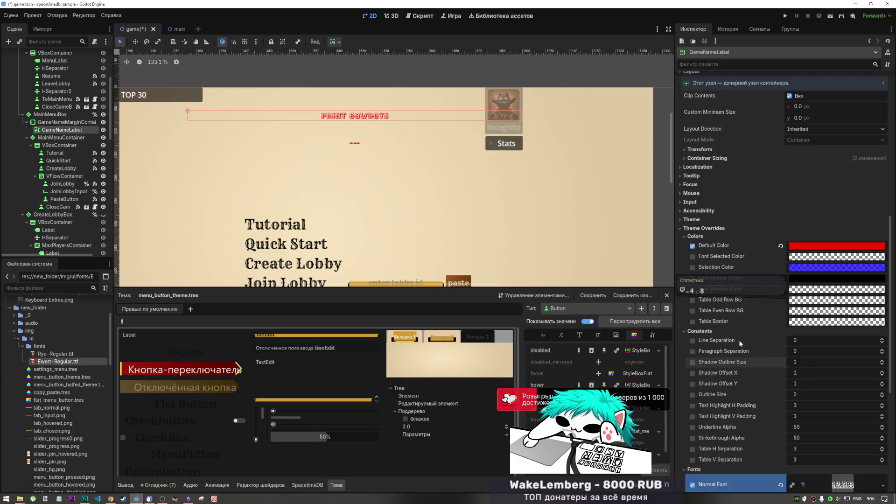
{"action": "scroll", "coordinate": [730, 356], "scroll_direction": "up", "scroll_amount": 5}
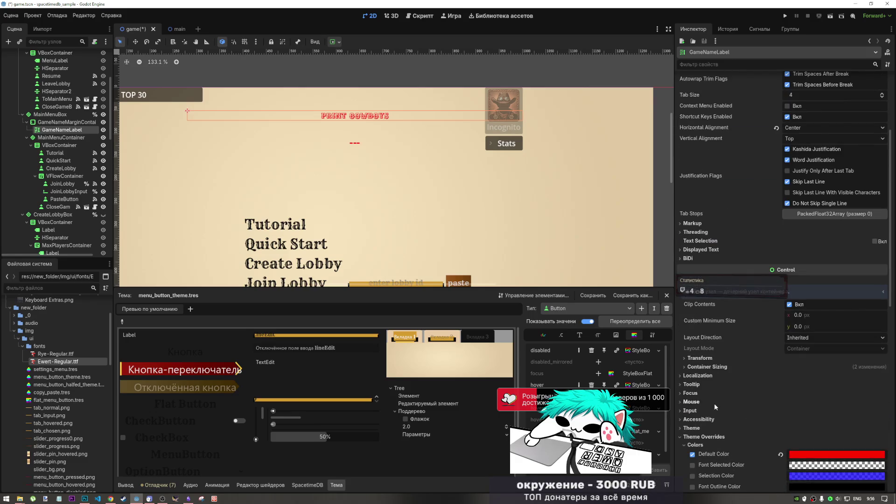
Step: Turn on the PRINT COWBOYS title's Normal Font Size override and drag it up to 30 px
{"action": "scroll", "coordinate": [714, 403], "scroll_direction": "down", "scroll_amount": 8}
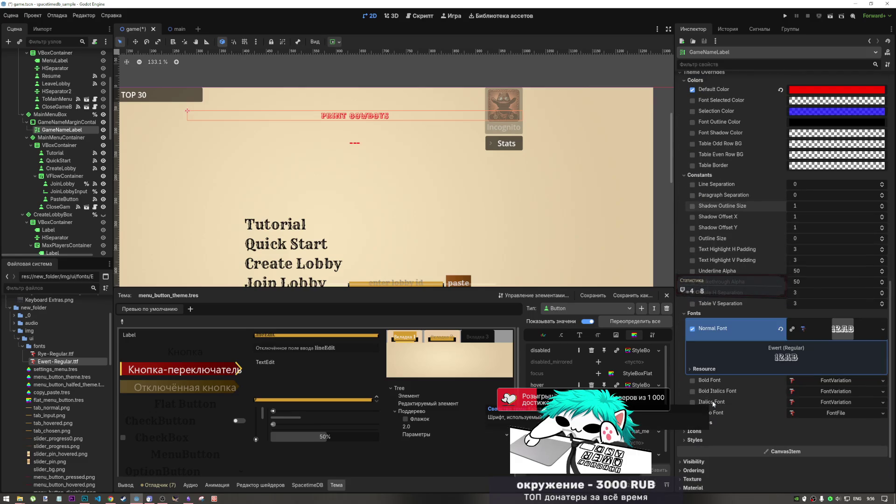
{"action": "left_click", "coordinate": [705, 423]}
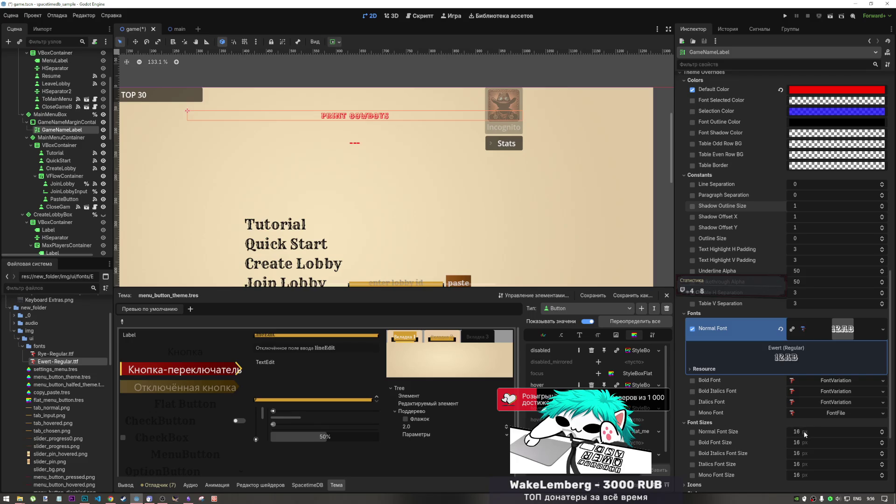
{"action": "mouse_move", "coordinate": [803, 430]}
{"action": "left_mouse_down"}
{"action": "mouse_move", "coordinate": [833, 430]}
{"action": "mouse_move", "coordinate": [817, 430]}
{"action": "left_mouse_up"}
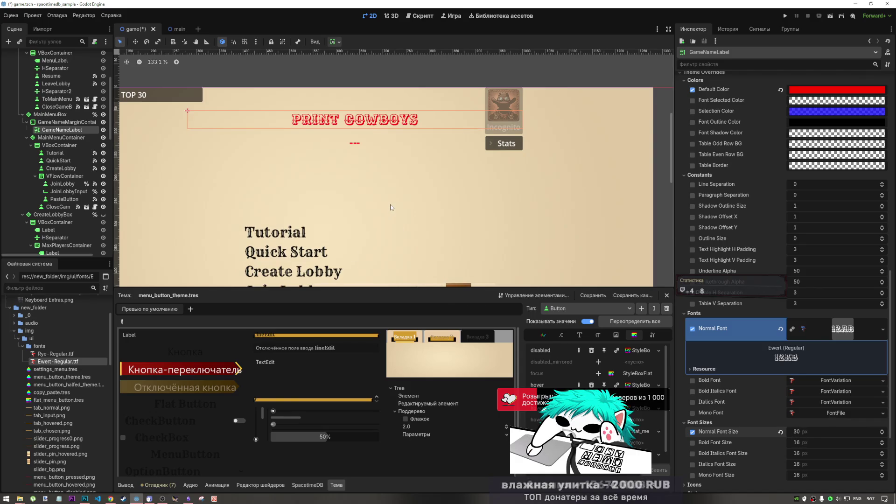
{"action": "scroll", "coordinate": [392, 237], "scroll_direction": "down", "scroll_amount": 10}
{"action": "scroll", "coordinate": [392, 237], "scroll_direction": "up", "scroll_amount": 5}
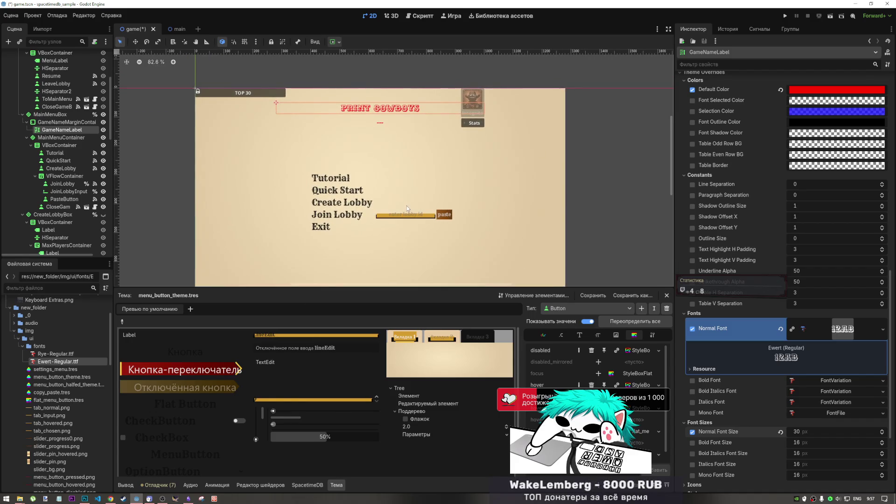
{"action": "left_click", "coordinate": [65, 122]}
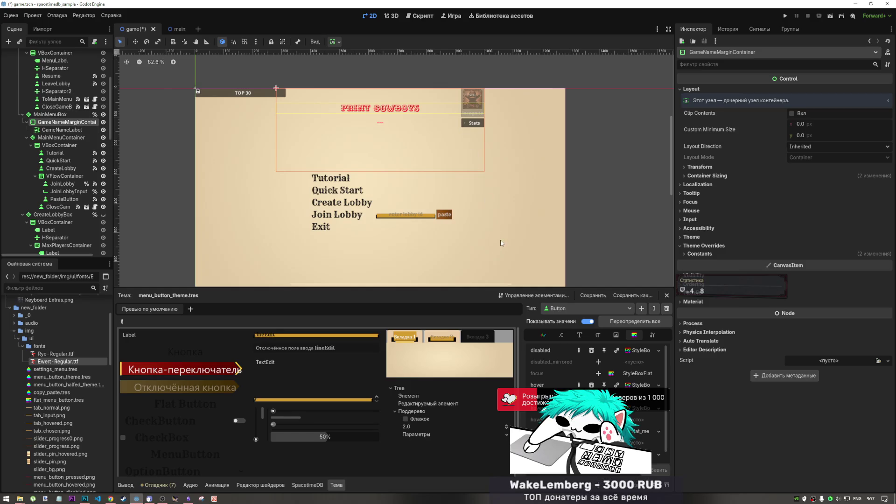
Step: Save game.tscn, then reselect GameNameLabel and collapse its Ewert-Regular.ttf font resource details
{"action": "key", "text": "ctrl+s"}
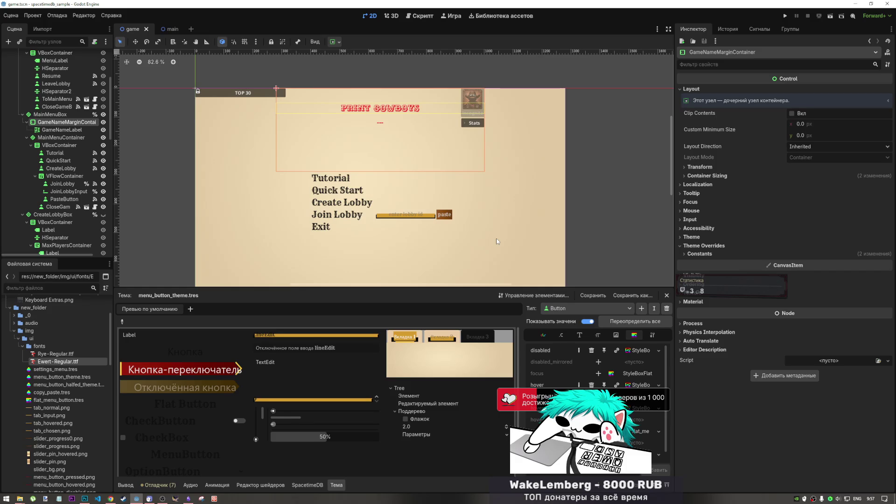
{"action": "left_click", "coordinate": [56, 131]}
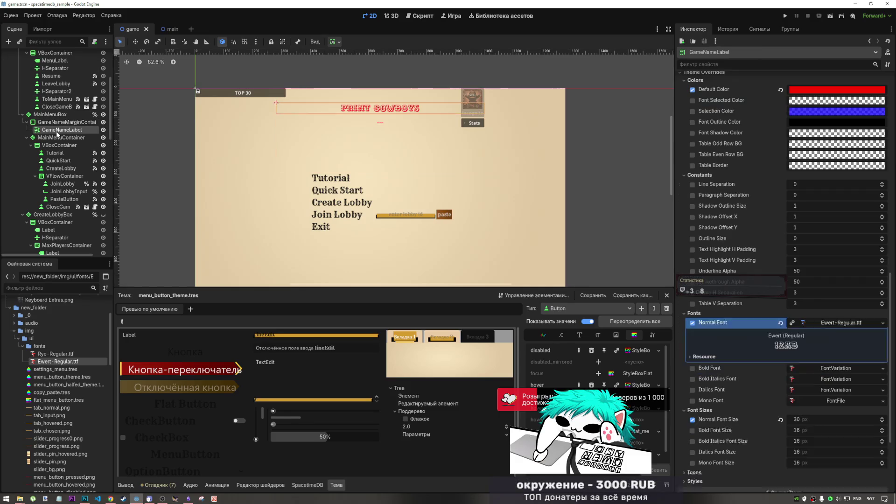
{"action": "scroll", "coordinate": [765, 187], "scroll_direction": "up", "scroll_amount": 5}
{"action": "scroll", "coordinate": [790, 282], "scroll_direction": "down", "scroll_amount": 5}
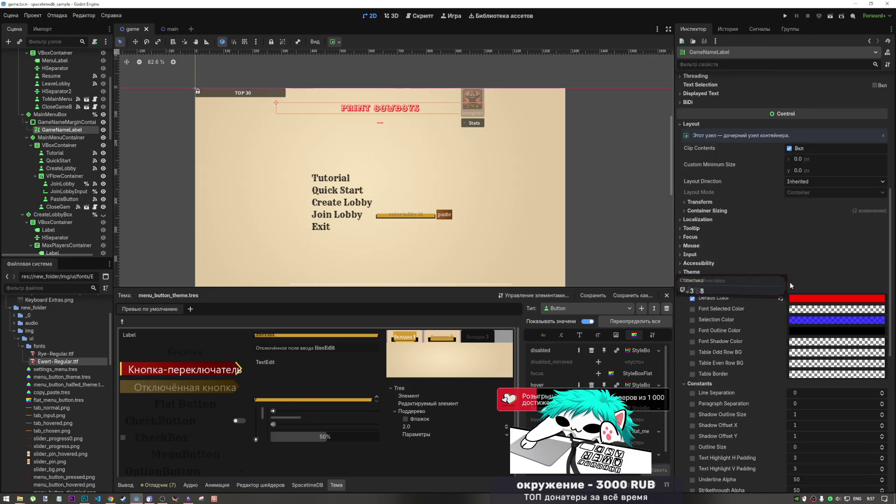
{"action": "left_click", "coordinate": [828, 329]}
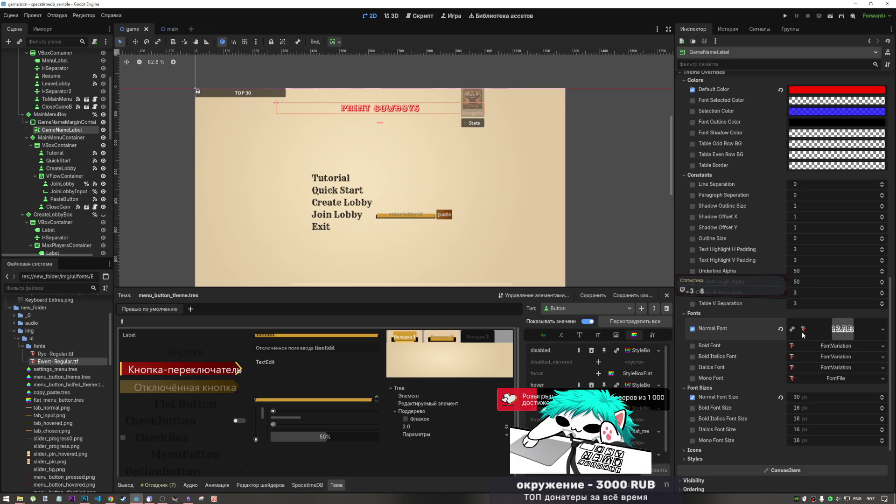
Step: Try a thick outline on the title, then reset Outline Size back to 0
{"action": "scroll", "coordinate": [787, 327], "scroll_direction": "up", "scroll_amount": 2}
{"action": "mouse_move", "coordinate": [788, 293]}
{"action": "left_mouse_down"}
{"action": "mouse_move", "coordinate": [831, 294]}
{"action": "mouse_move", "coordinate": [796, 294]}
{"action": "left_mouse_up"}
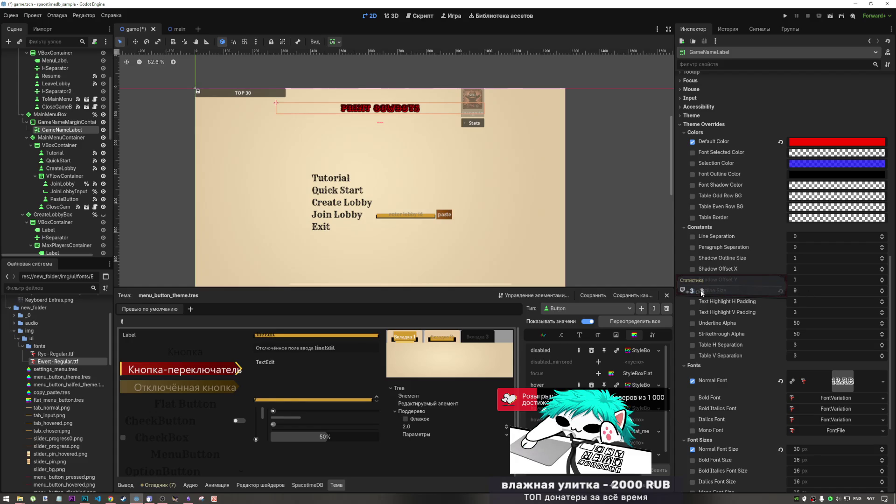
{"action": "left_click", "coordinate": [780, 291]}
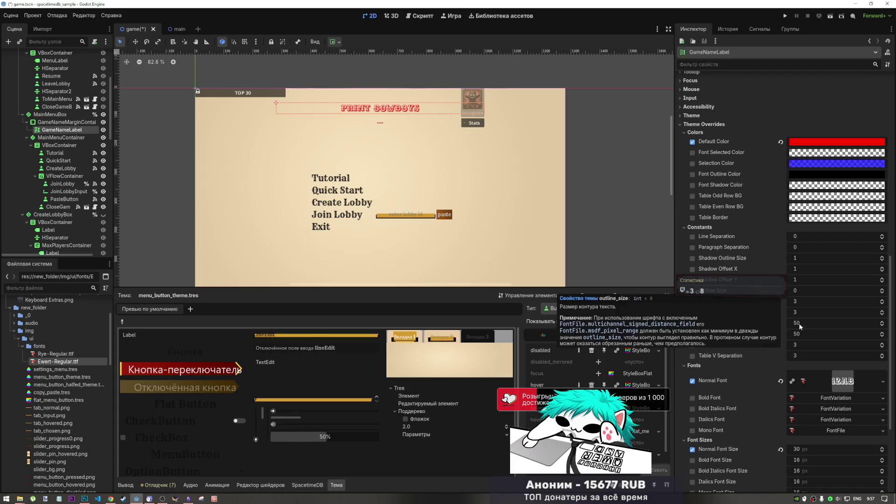
Step: Test, then revert Underline Alpha and Strikethrough Alpha to 50 and Table V Separation to 3
{"action": "mouse_move", "coordinate": [799, 323]}
{"action": "left_mouse_down"}
{"action": "mouse_move", "coordinate": [822, 323]}
{"action": "mouse_move", "coordinate": [788, 323]}
{"action": "mouse_move", "coordinate": [809, 334]}
{"action": "left_mouse_up"}
{"action": "left_click", "coordinate": [780, 323]}
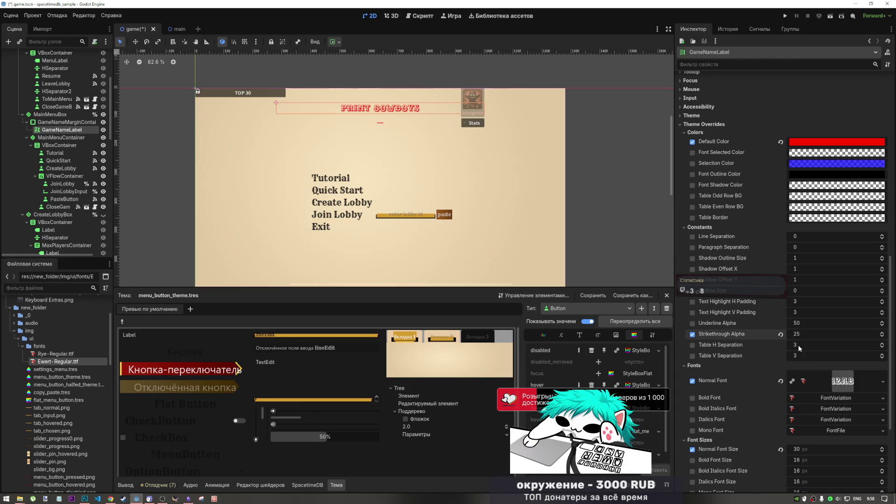
{"action": "left_click", "coordinate": [780, 335]}
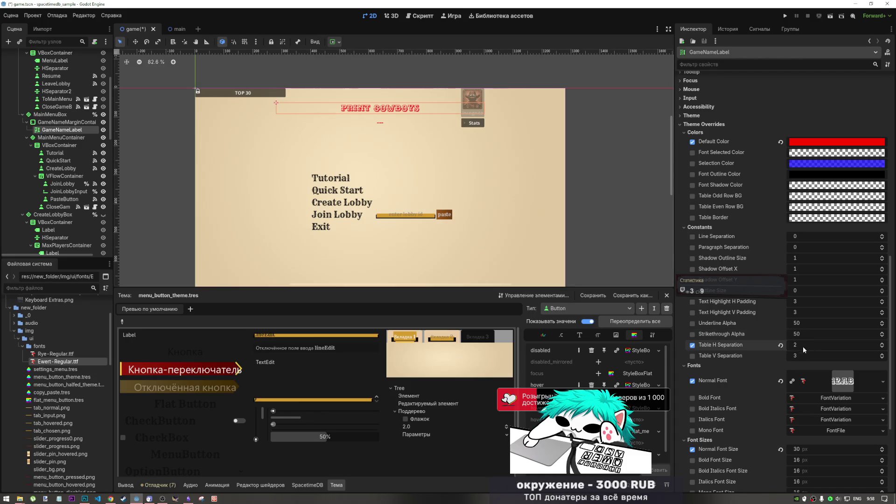
{"action": "left_click_drag", "start_coordinate": [796, 356], "coordinate": [797, 354]}
{"action": "left_click", "coordinate": [779, 355]}
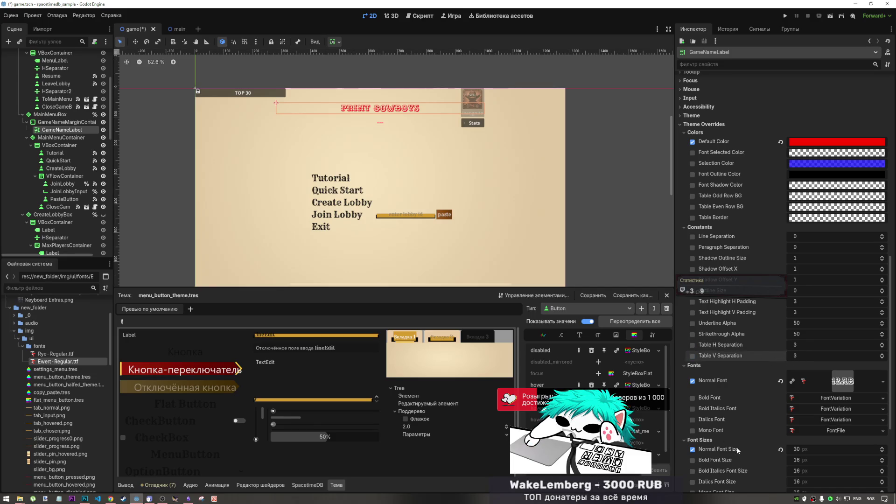
Step: Expand the label's Styles overrides and look through them
{"action": "scroll", "coordinate": [733, 421], "scroll_direction": "down", "scroll_amount": 3}
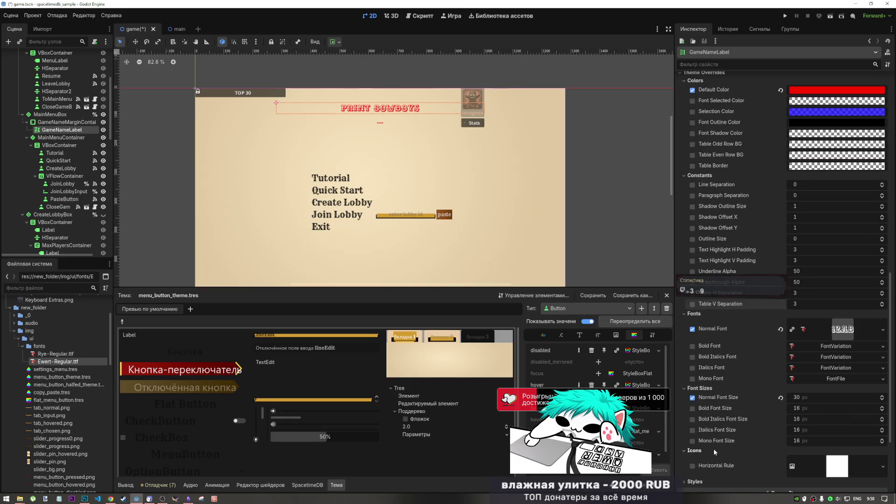
{"action": "scroll", "coordinate": [712, 448], "scroll_direction": "down", "scroll_amount": 5}
{"action": "left_click", "coordinate": [705, 362]}
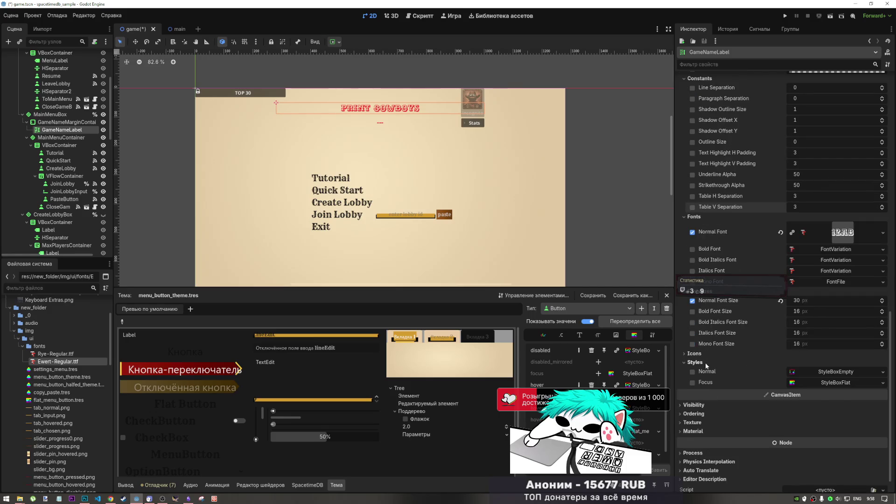
{"action": "scroll", "coordinate": [709, 362], "scroll_direction": "up", "scroll_amount": 10}
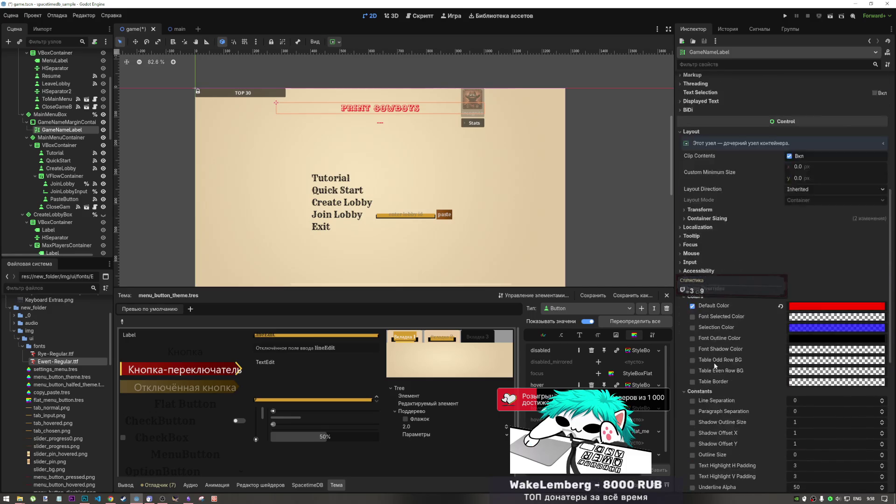
{"action": "scroll", "coordinate": [714, 363], "scroll_direction": "down", "scroll_amount": 3}
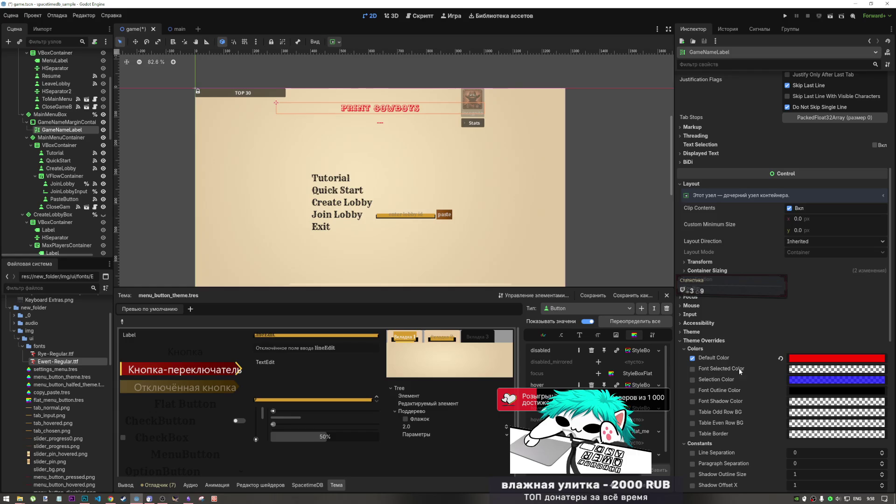
{"action": "scroll", "coordinate": [740, 372], "scroll_direction": "down", "scroll_amount": 3}
{"action": "scroll", "coordinate": [749, 343], "scroll_direction": "down", "scroll_amount": 3}
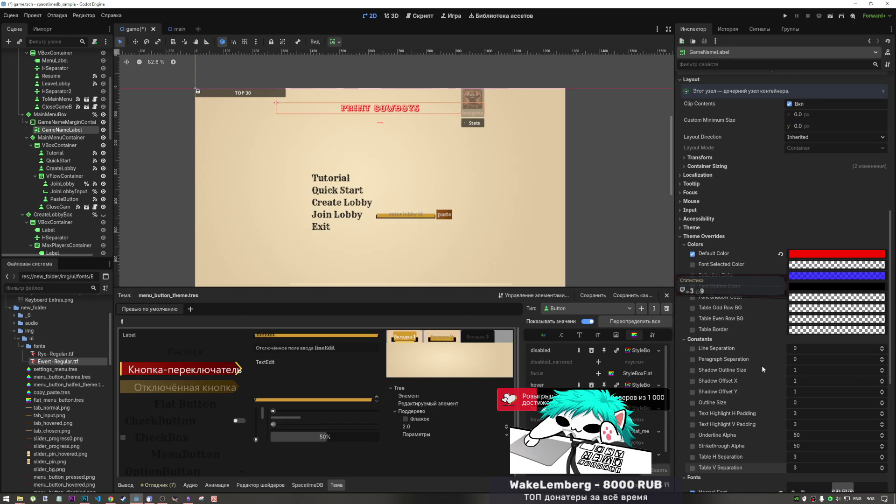
Step: Try a redder Table Even Row BG colour, discard it, and collapse the Colors overrides
{"action": "left_click", "coordinate": [800, 319]}
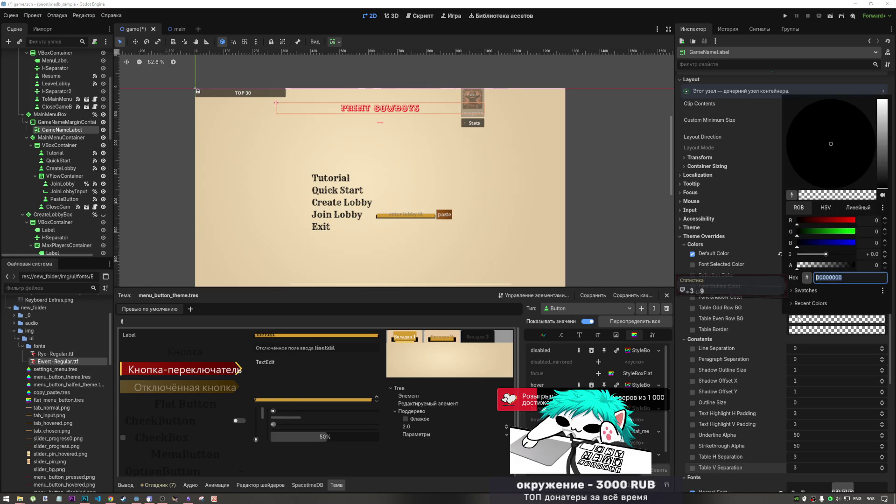
{"action": "mouse_move", "coordinate": [799, 221]}
{"action": "left_mouse_down"}
{"action": "mouse_move", "coordinate": [831, 222]}
{"action": "mouse_move", "coordinate": [826, 232]}
{"action": "mouse_move", "coordinate": [837, 232]}
{"action": "left_mouse_up"}
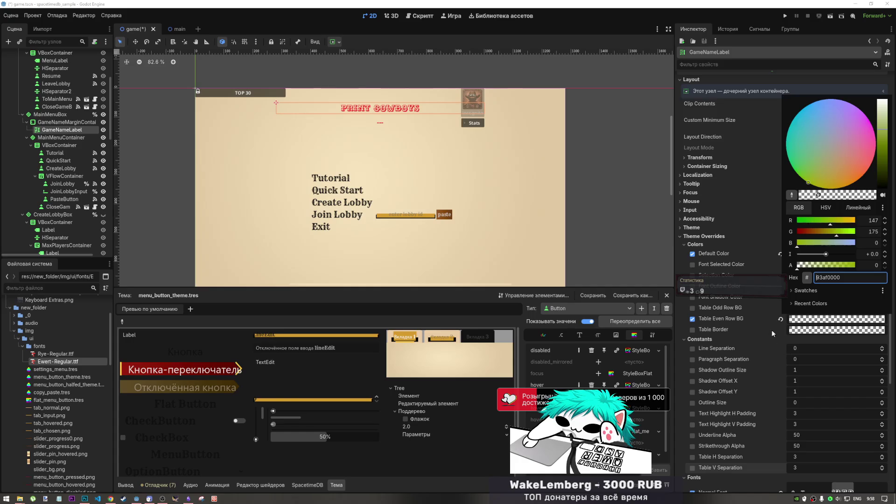
{"action": "left_click", "coordinate": [779, 319]}
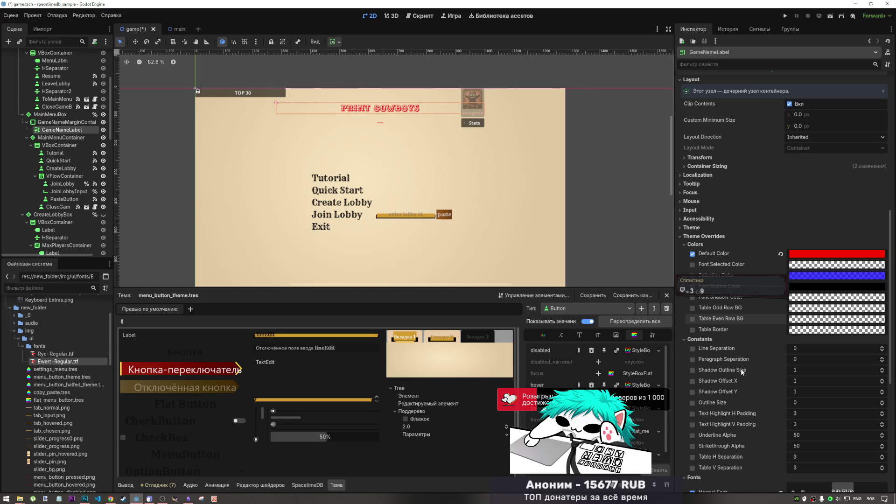
{"action": "left_click", "coordinate": [729, 244]}
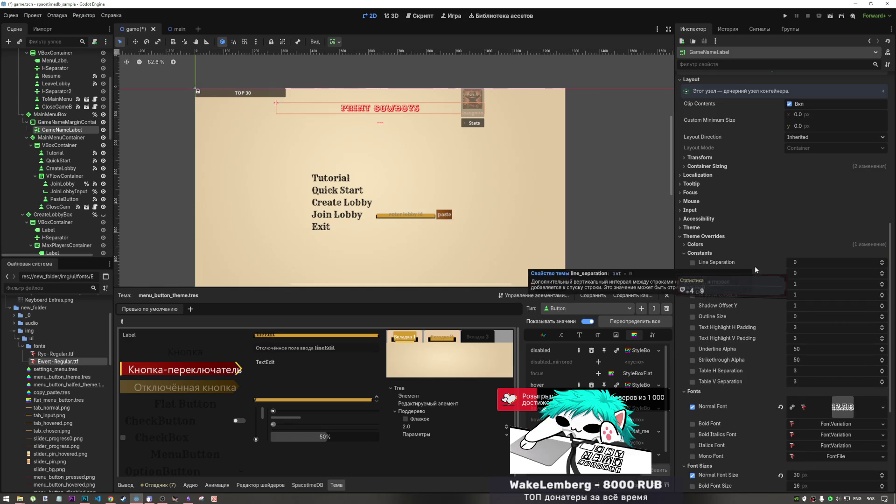
{"action": "mouse_move", "coordinate": [805, 263]}
{"action": "left_mouse_down"}
{"action": "mouse_move", "coordinate": [792, 263]}
{"action": "mouse_move", "coordinate": [805, 262]}
{"action": "mouse_move", "coordinate": [807, 274]}
{"action": "left_mouse_up"}
{"action": "left_click", "coordinate": [781, 263]}
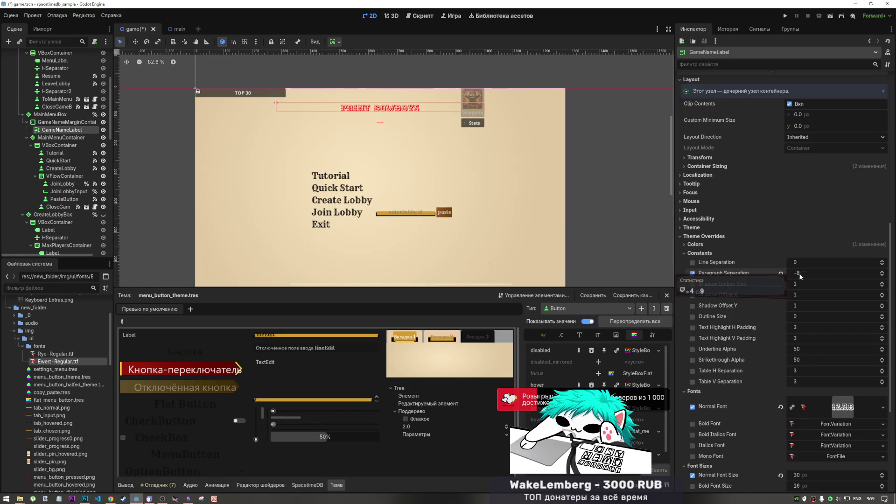
{"action": "left_click_drag", "start_coordinate": [807, 274], "coordinate": [792, 283]}
{"action": "left_click", "coordinate": [780, 273]}
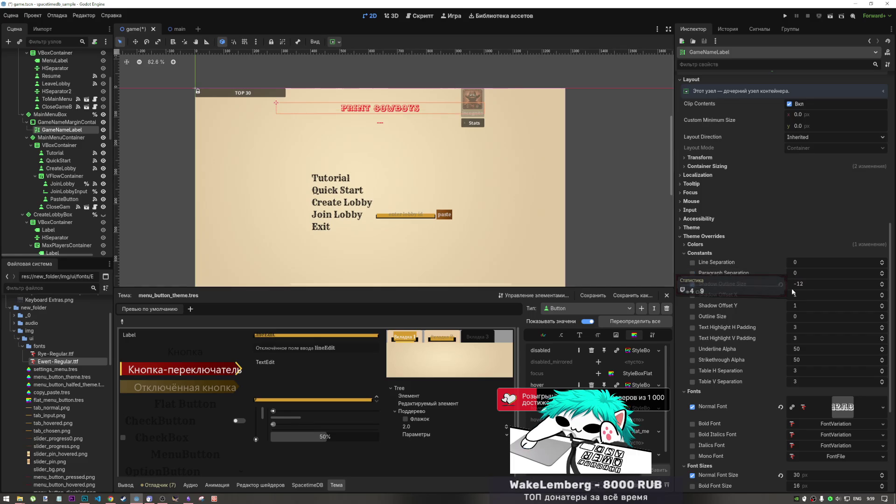
{"action": "left_click", "coordinate": [780, 284]}
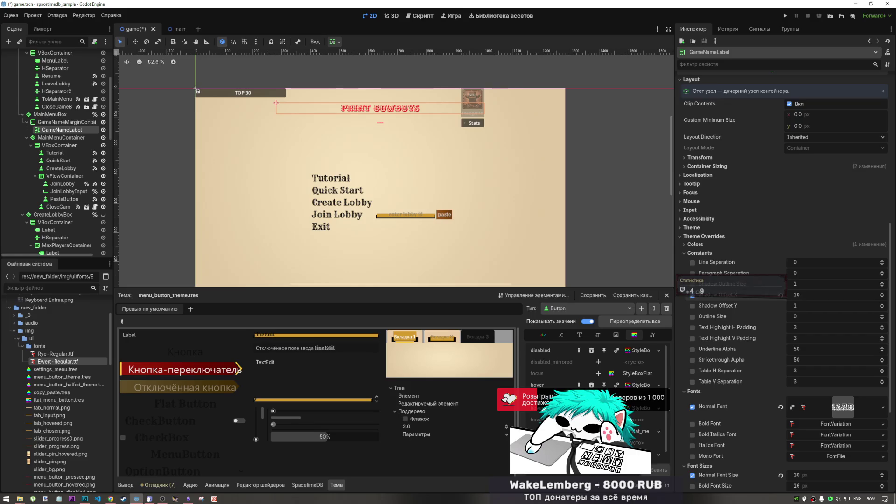
{"action": "left_click", "coordinate": [781, 295]}
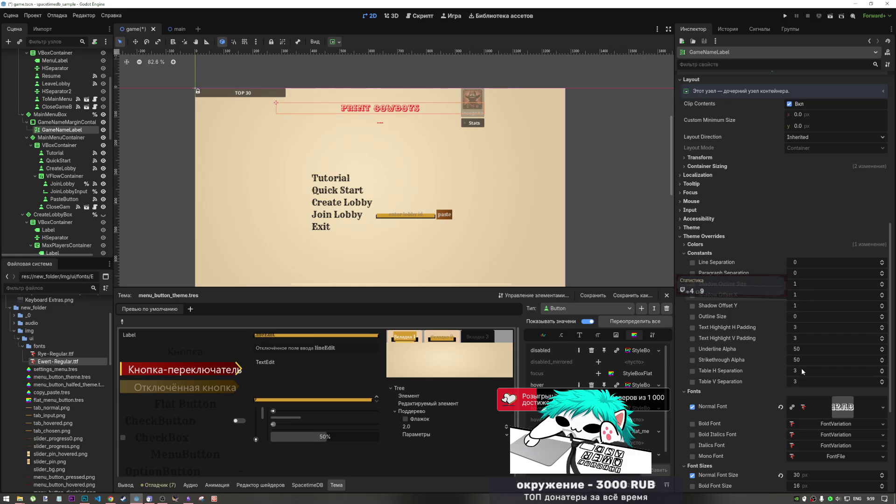
{"action": "left_click_drag", "start_coordinate": [802, 350], "coordinate": [796, 351]}
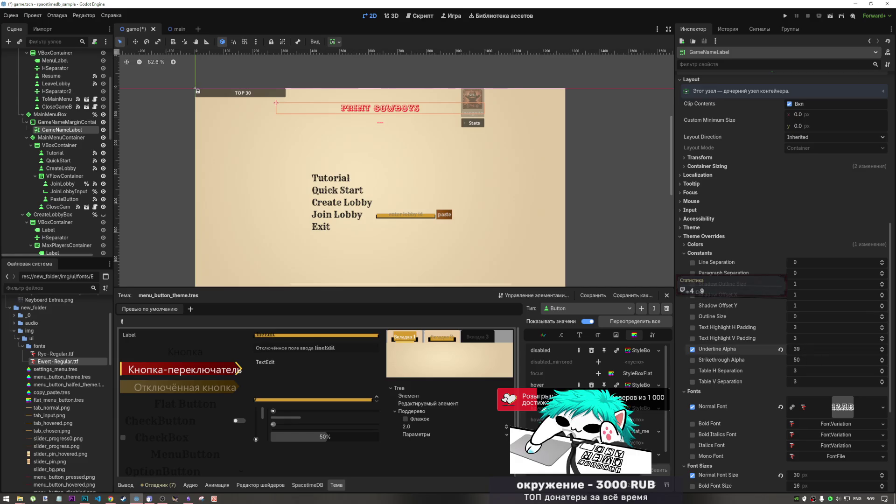
{"action": "left_click", "coordinate": [780, 350]}
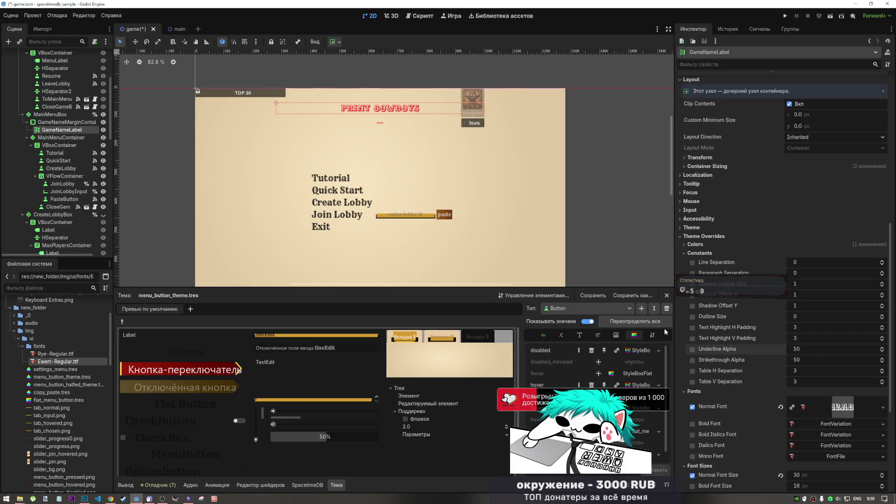
{"action": "scroll", "coordinate": [778, 253], "scroll_direction": "up", "scroll_amount": 2}
{"action": "scroll", "coordinate": [777, 253], "scroll_direction": "up", "scroll_amount": 3}
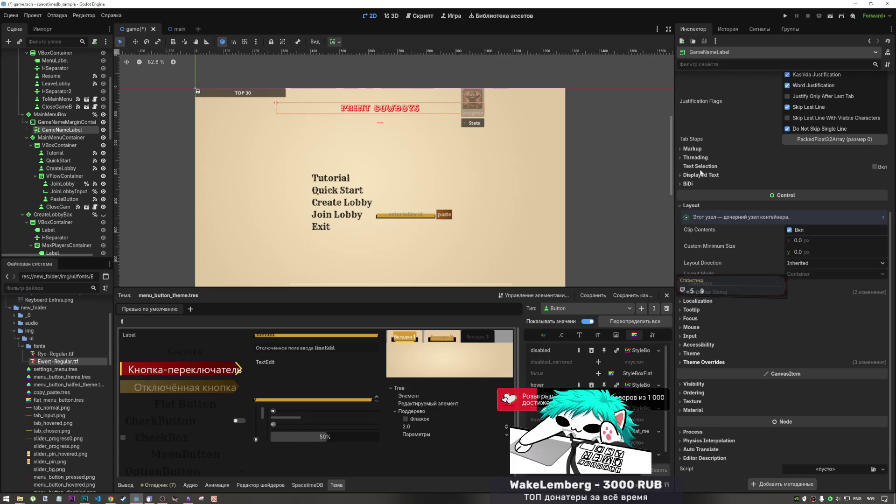
Step: Expand GameNameLabel's markup settings to reveal the Custom Effects list
{"action": "left_click", "coordinate": [699, 176]}
{"action": "left_click", "coordinate": [698, 176]}
{"action": "scroll", "coordinate": [698, 175], "scroll_direction": "up", "scroll_amount": 4}
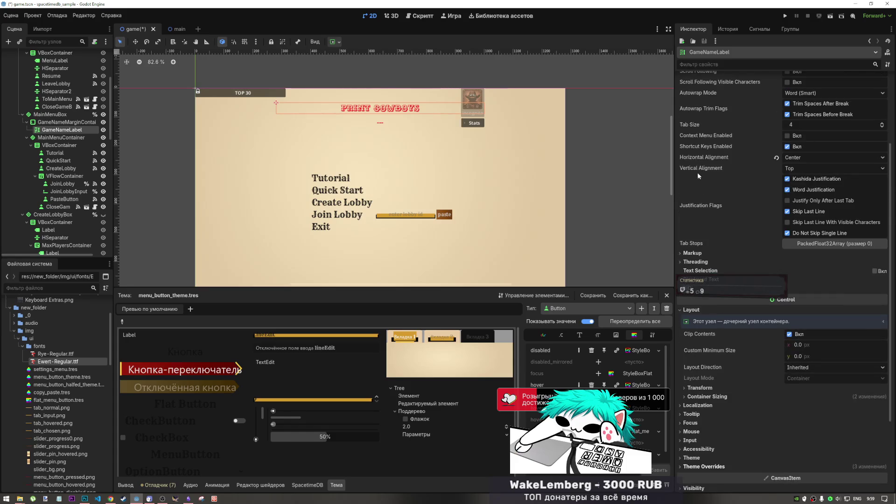
{"action": "left_click", "coordinate": [707, 253]}
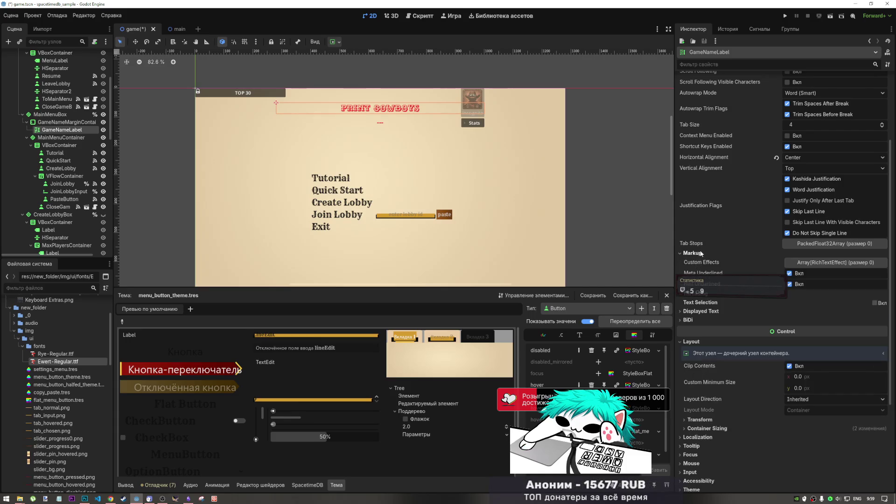
{"action": "left_click", "coordinate": [794, 263]}
{"action": "scroll", "coordinate": [788, 262], "scroll_direction": "down", "scroll_amount": 3}
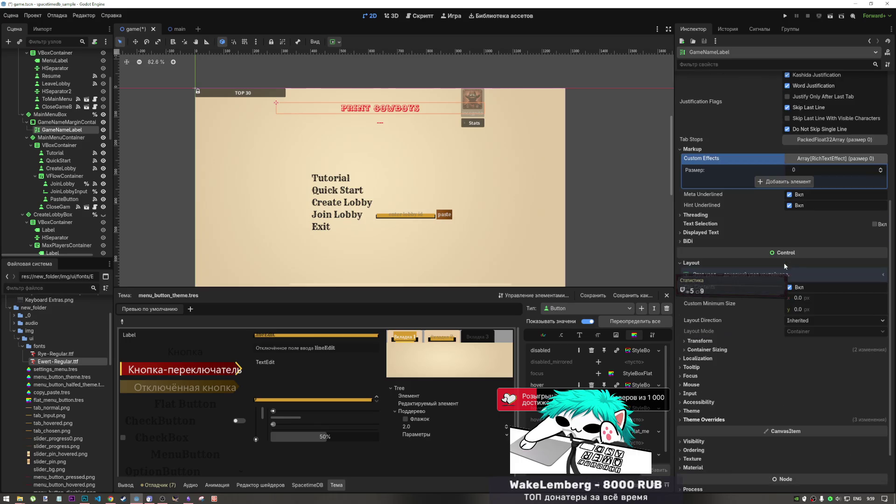
Step: Add a RichTextEffect to the first Custom Effects slot and inspect its resource properties
{"action": "left_click", "coordinate": [782, 182]}
{"action": "left_click", "coordinate": [827, 182]}
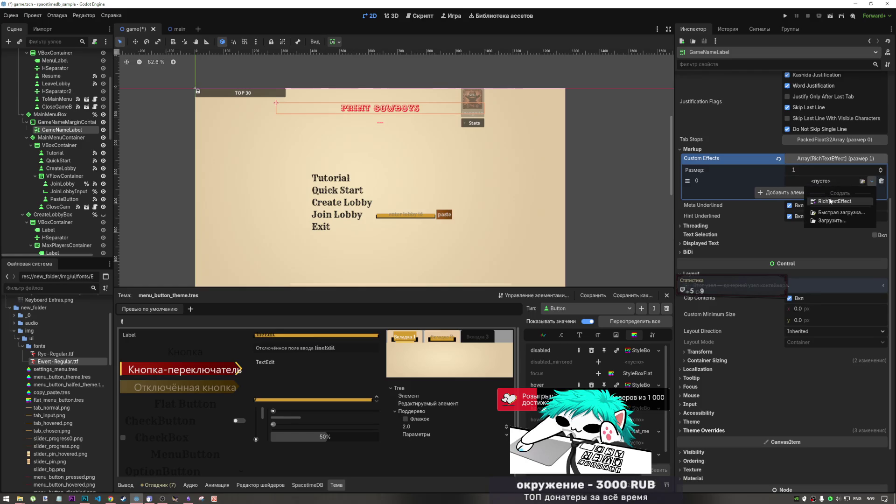
{"action": "left_click", "coordinate": [834, 201]}
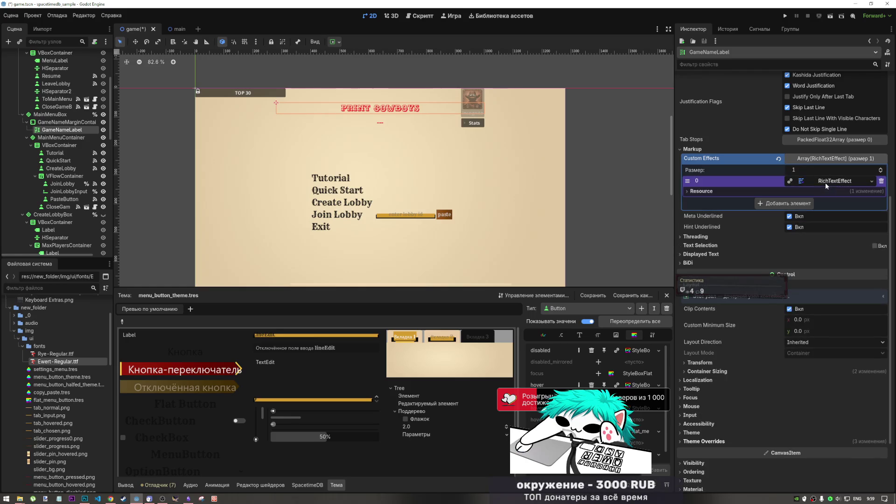
{"action": "left_click", "coordinate": [724, 192]}
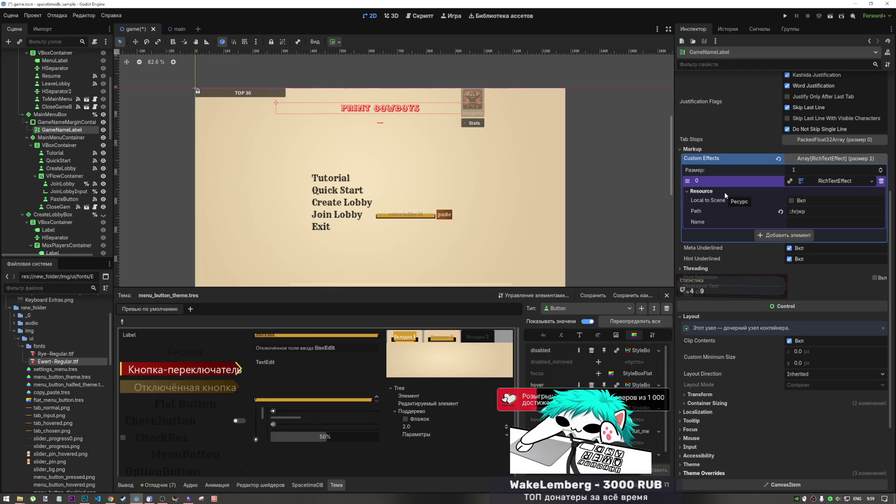
{"action": "left_click", "coordinate": [724, 192]}
{"action": "left_click", "coordinate": [872, 181]}
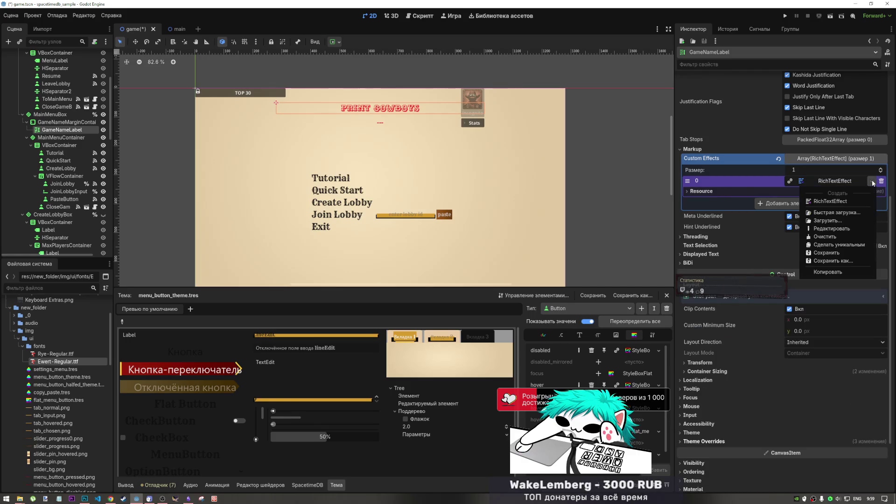
{"action": "left_click", "coordinate": [847, 198]}
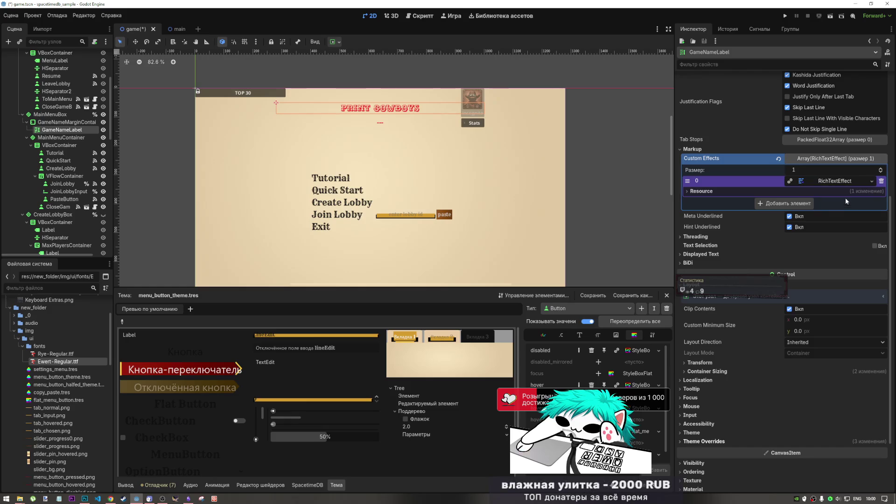
{"action": "left_click", "coordinate": [825, 181]}
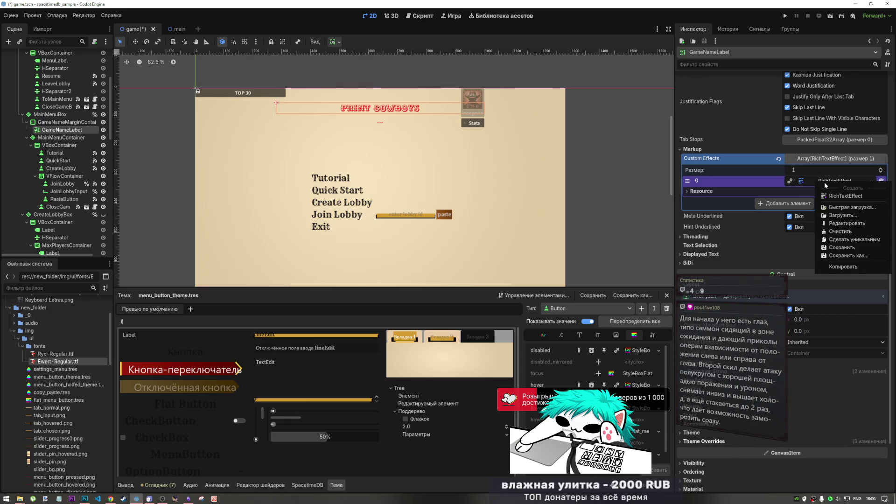
{"action": "left_click", "coordinate": [835, 223]}
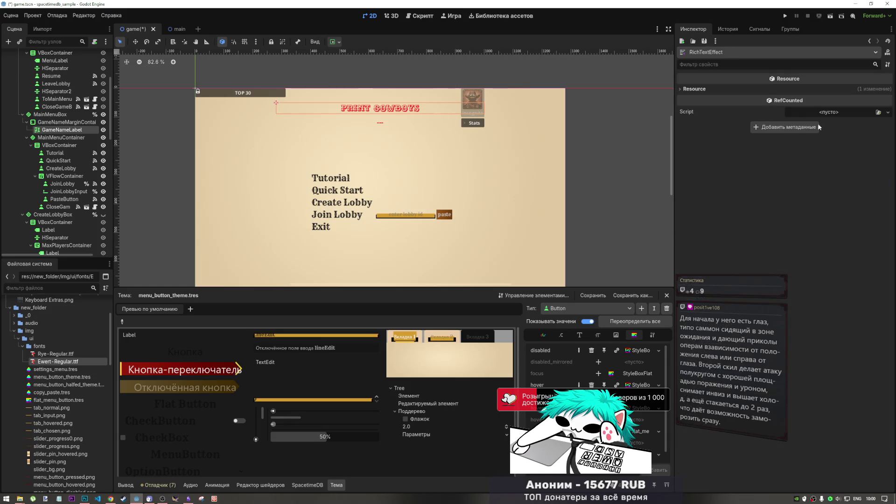
{"action": "left_click", "coordinate": [725, 86]}
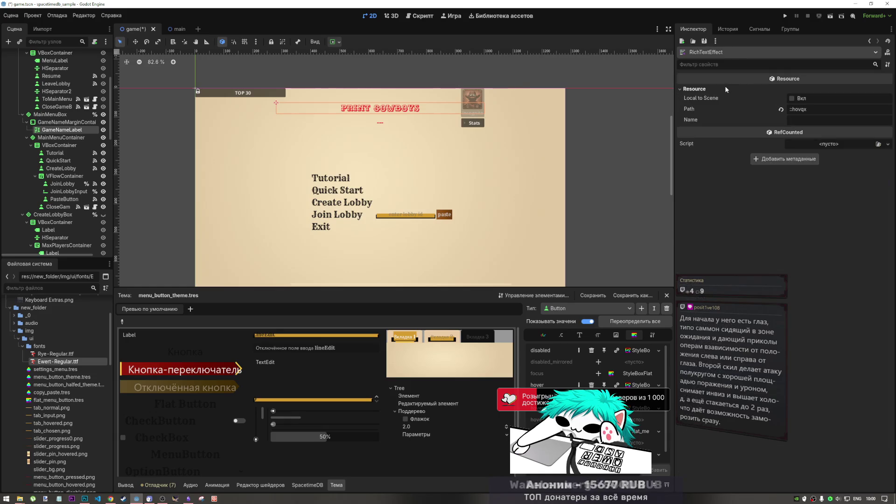
{"action": "double_click", "coordinate": [815, 112]}
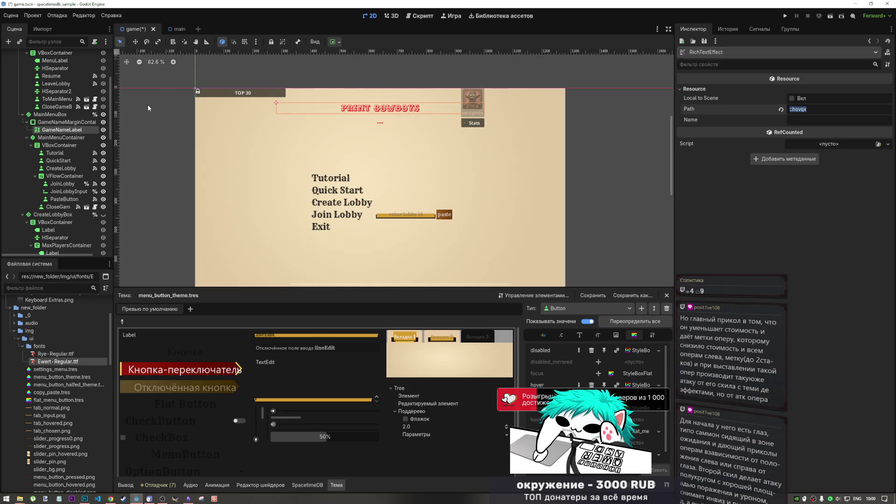
{"action": "left_click", "coordinate": [79, 128]}
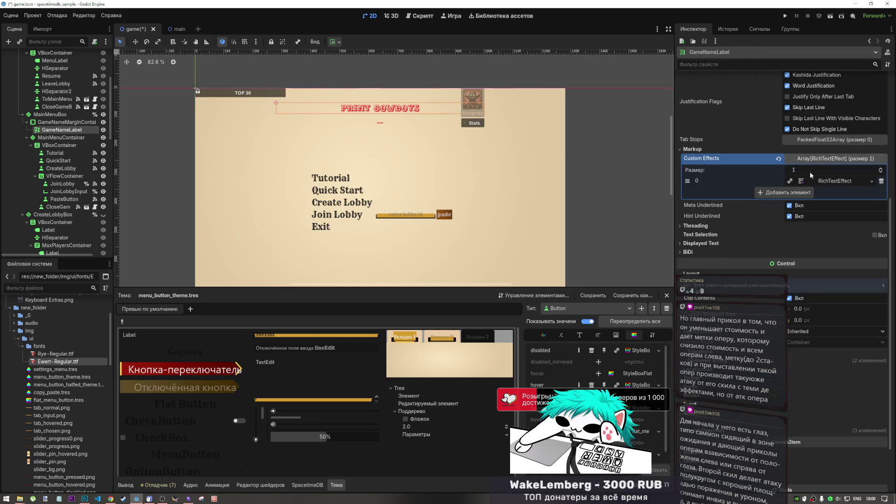
Step: Add a second RichTextEffect, then delete both effects and collapse the empty array
{"action": "left_click", "coordinate": [803, 191]}
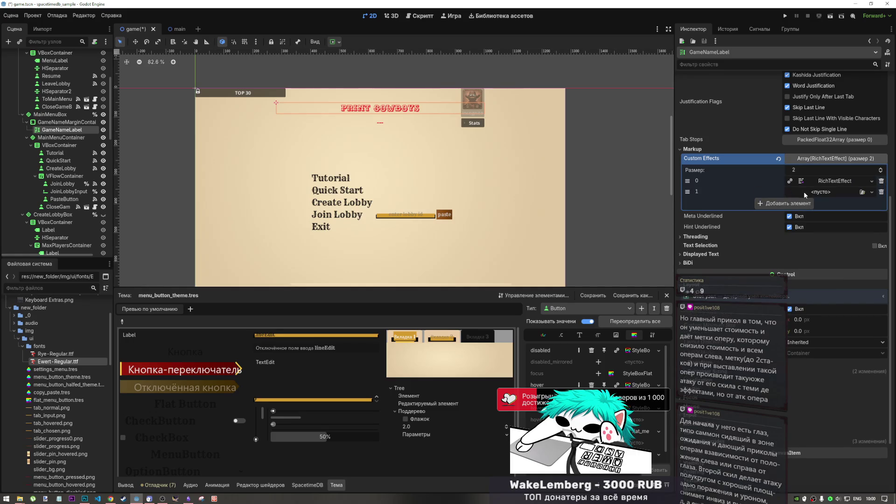
{"action": "left_click", "coordinate": [830, 188]}
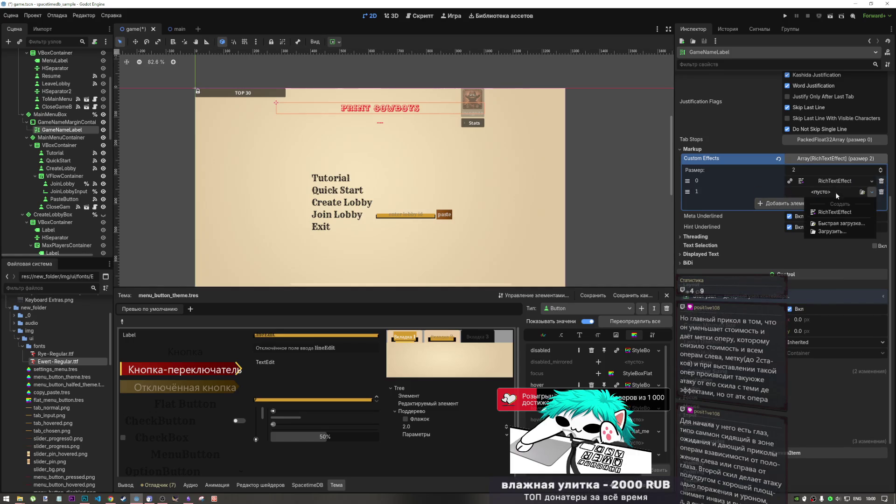
{"action": "left_click", "coordinate": [839, 211]}
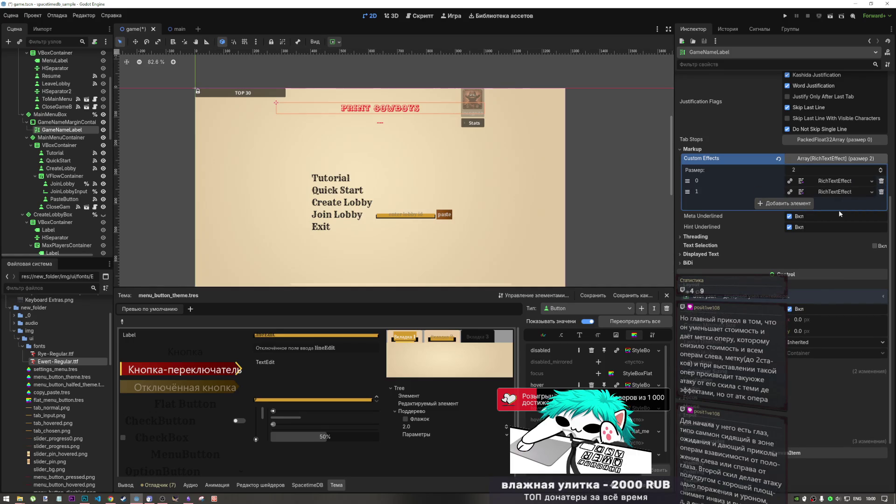
{"action": "left_click", "coordinate": [803, 193]}
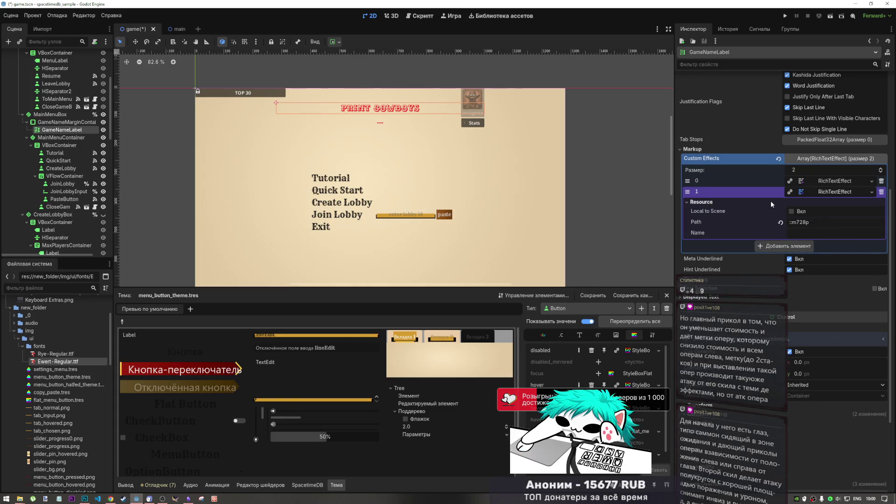
{"action": "left_click", "coordinate": [807, 223]}
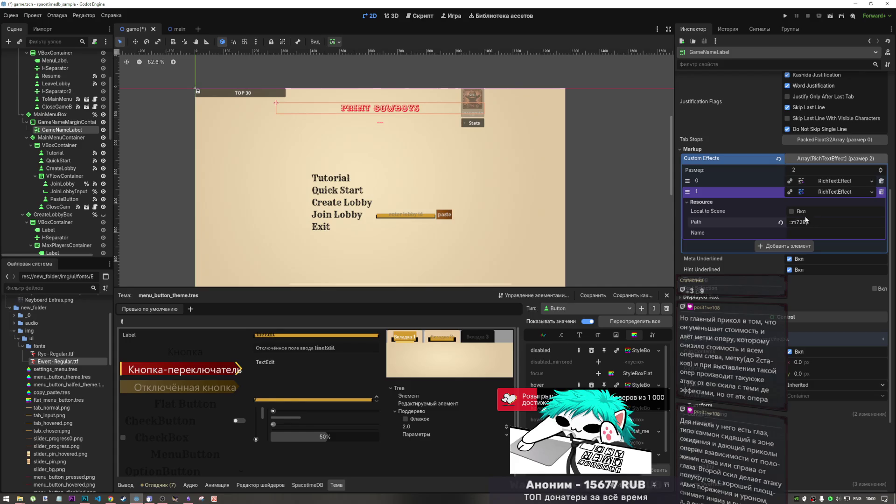
{"action": "left_click", "coordinate": [881, 192]}
{"action": "left_click", "coordinate": [880, 181]}
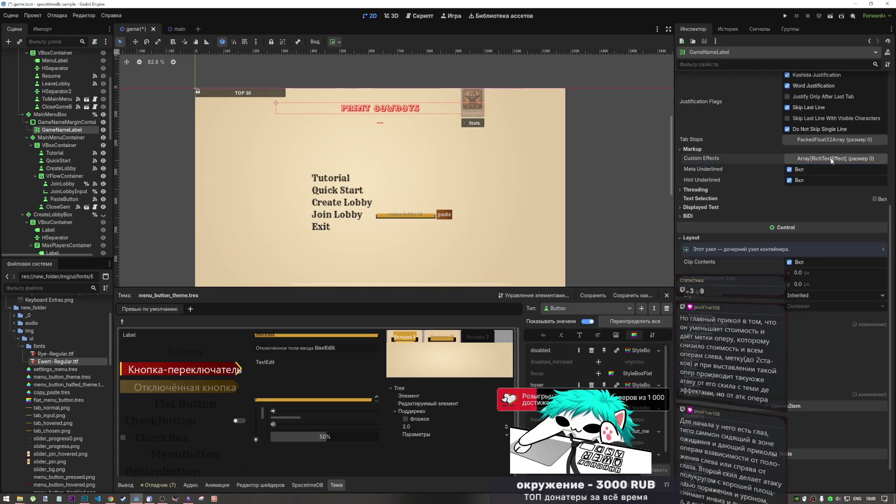
{"action": "left_click", "coordinate": [810, 158]}
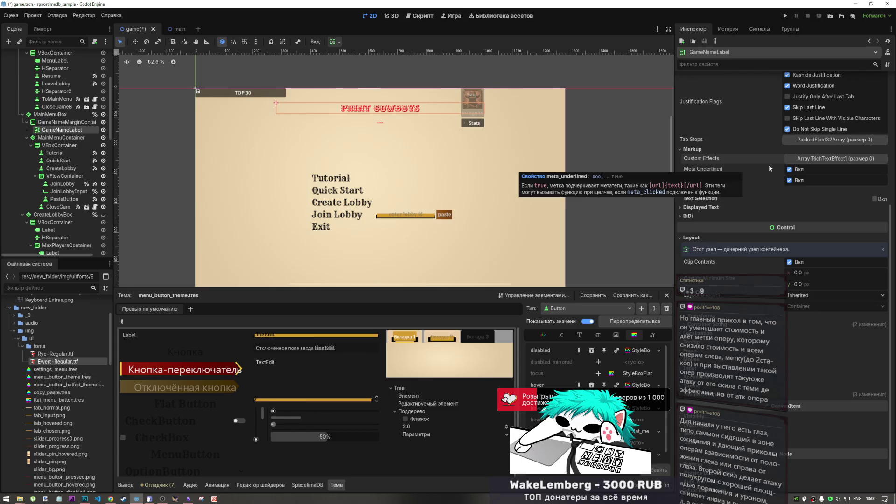
{"action": "scroll", "coordinate": [757, 212], "scroll_direction": "up", "scroll_amount": 4}
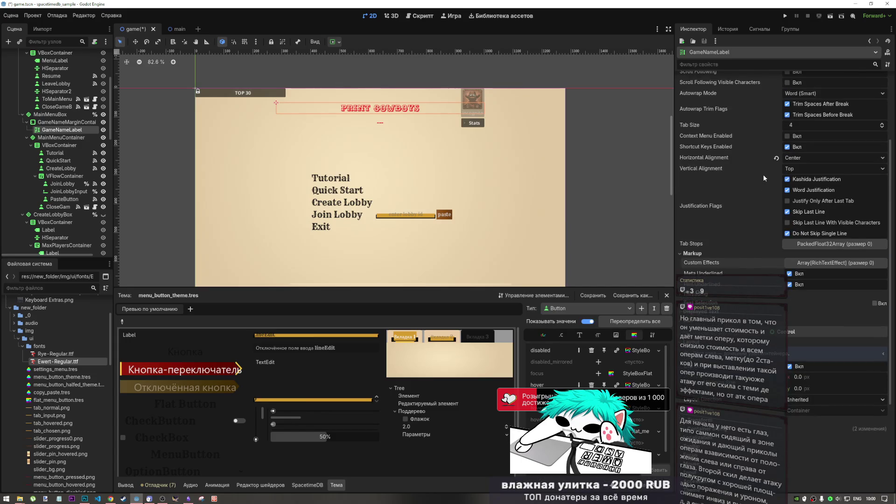
{"action": "mouse_move", "coordinate": [764, 178]}
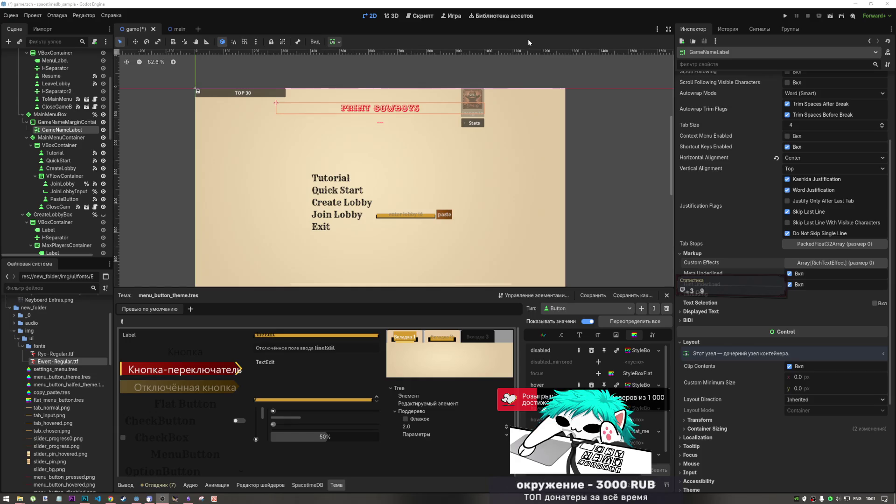
{"action": "left_click", "coordinate": [556, 9]}
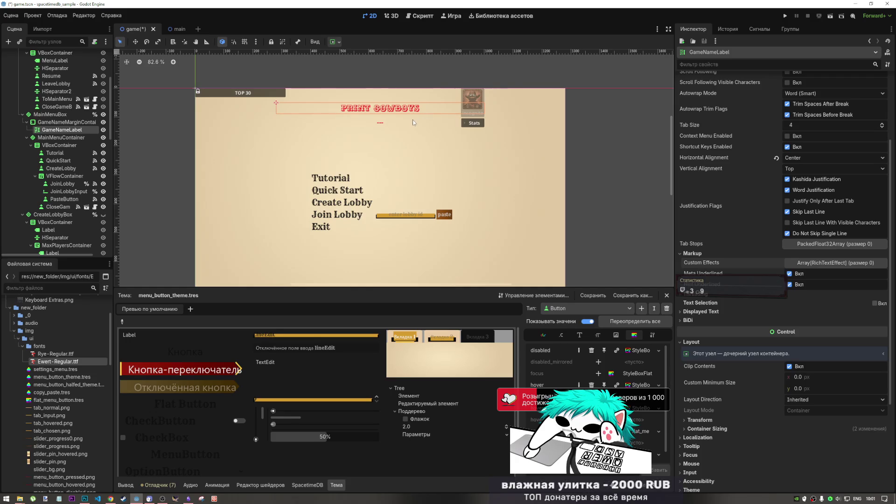
Step: Pan and zoom the menu canvas down to the Settings bar, then switch to the Obsidian moodboard
{"action": "left_click_drag", "start_coordinate": [421, 155], "coordinate": [424, 156]}
{"action": "scroll", "coordinate": [423, 156], "scroll_direction": "down", "scroll_amount": 2}
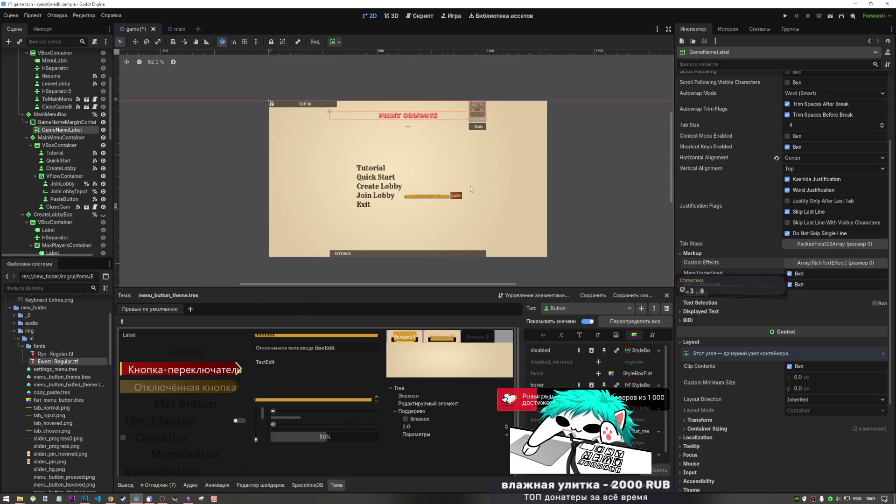
{"action": "scroll", "coordinate": [471, 184], "scroll_direction": "up", "scroll_amount": 1}
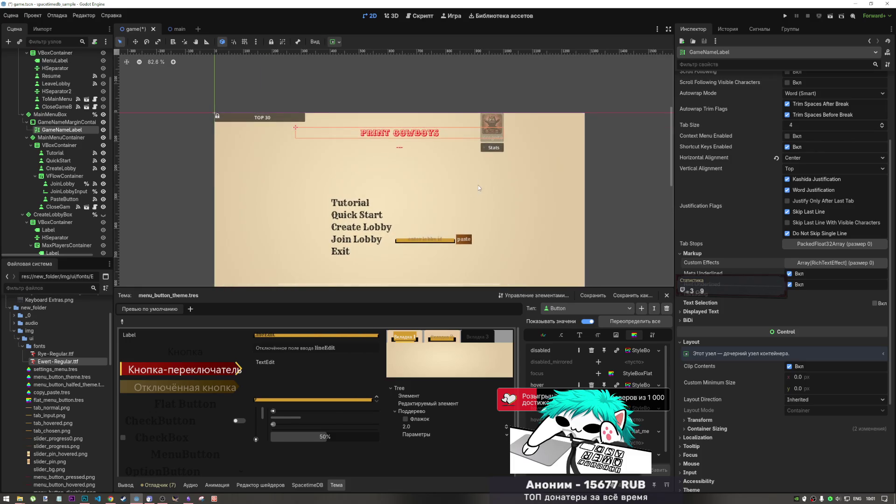
{"action": "scroll", "coordinate": [468, 156], "scroll_direction": "down", "scroll_amount": 1}
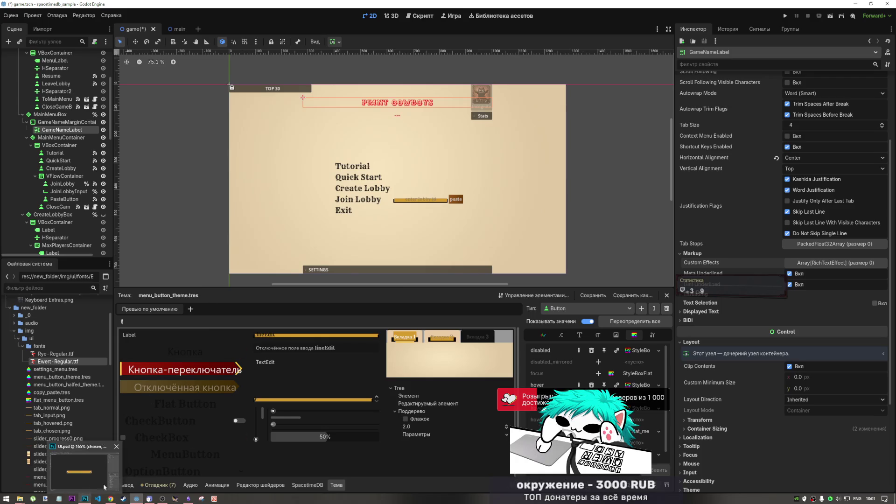
{"action": "left_click", "coordinate": [188, 498]}
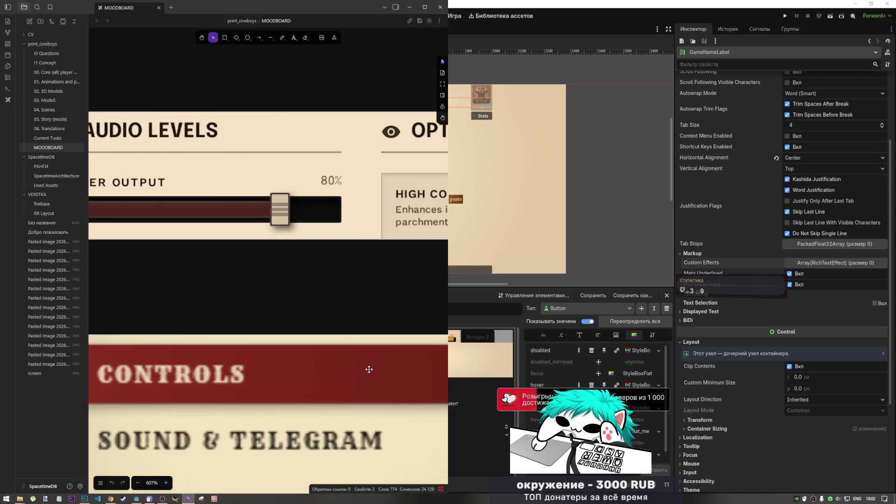
Step: Zoom and pan the MOODBOARD across the TOP, SETTINGS and STORE frames, then return to Godot
{"action": "scroll", "coordinate": [362, 365], "scroll_direction": "down", "scroll_amount": 3}
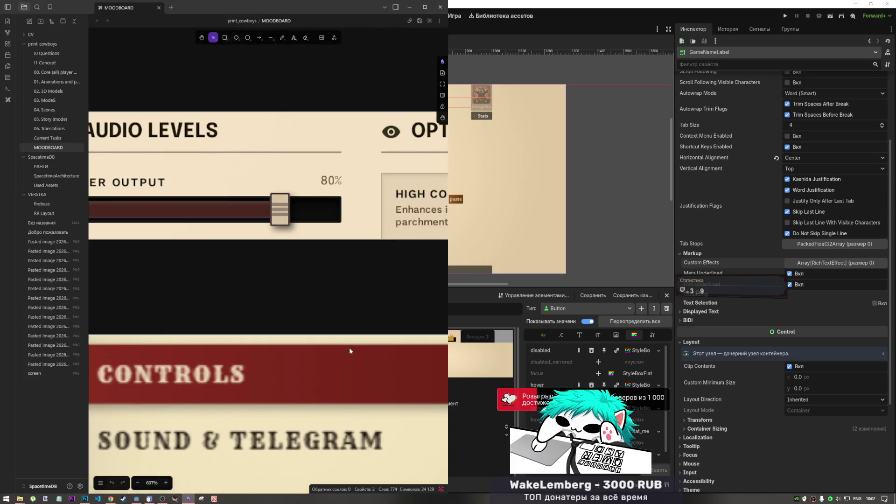
{"action": "scroll", "coordinate": [345, 349], "scroll_direction": "down", "scroll_amount": 3}
{"action": "scroll", "coordinate": [345, 349], "scroll_direction": "down", "scroll_amount": 2}
{"action": "scroll", "coordinate": [405, 277], "scroll_direction": "up", "scroll_amount": 2}
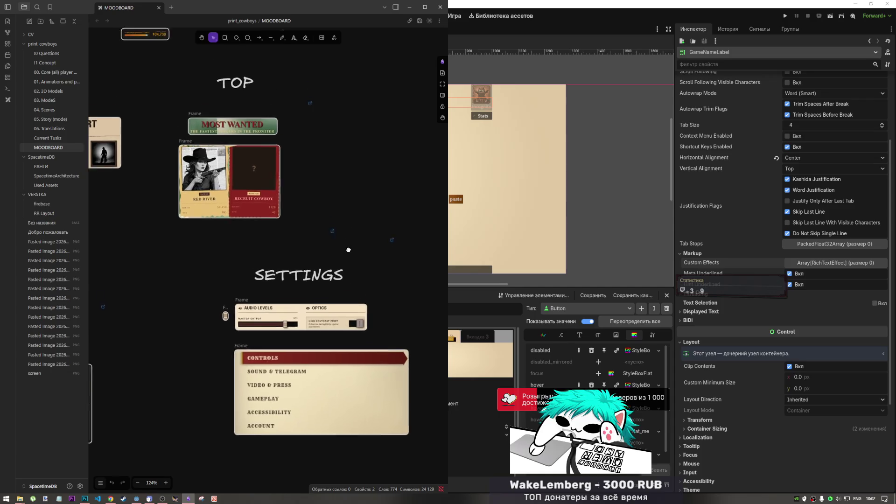
{"action": "scroll", "coordinate": [406, 277], "scroll_direction": "left", "scroll_amount": 1}
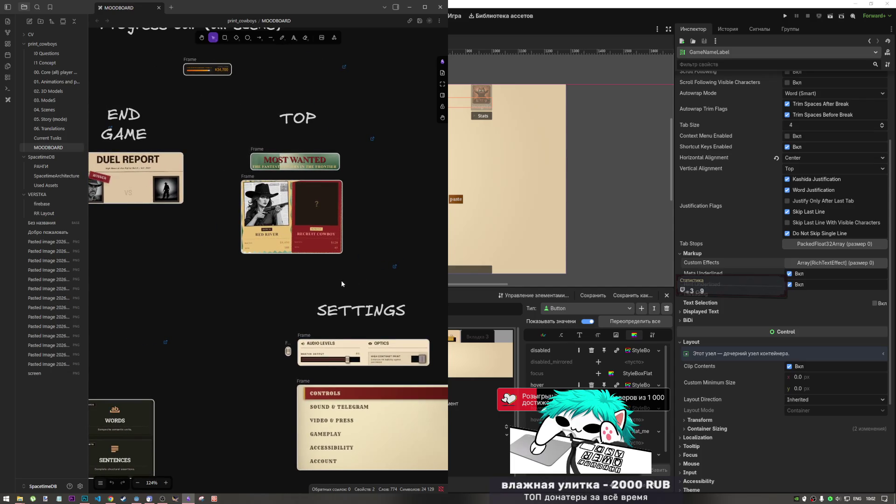
{"action": "scroll", "coordinate": [334, 261], "scroll_direction": "right", "scroll_amount": 5}
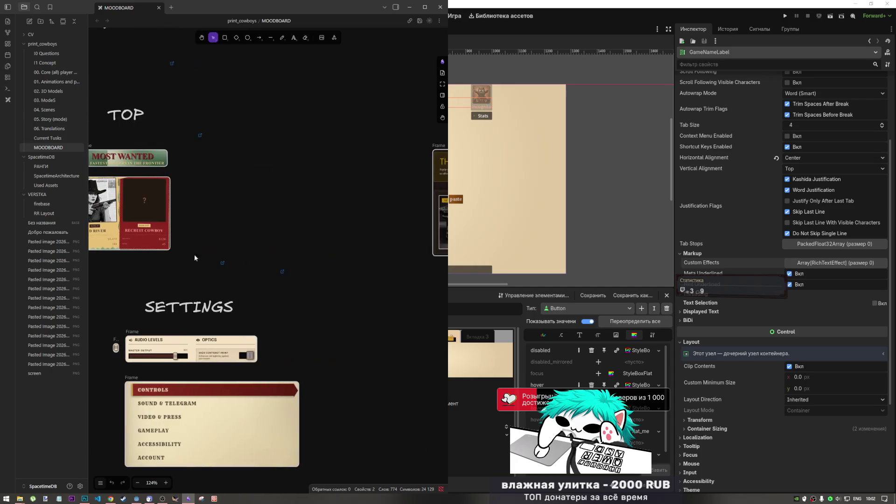
{"action": "scroll", "coordinate": [194, 254], "scroll_direction": "down", "scroll_amount": 7}
{"action": "scroll", "coordinate": [114, 262], "scroll_direction": "right", "scroll_amount": 2}
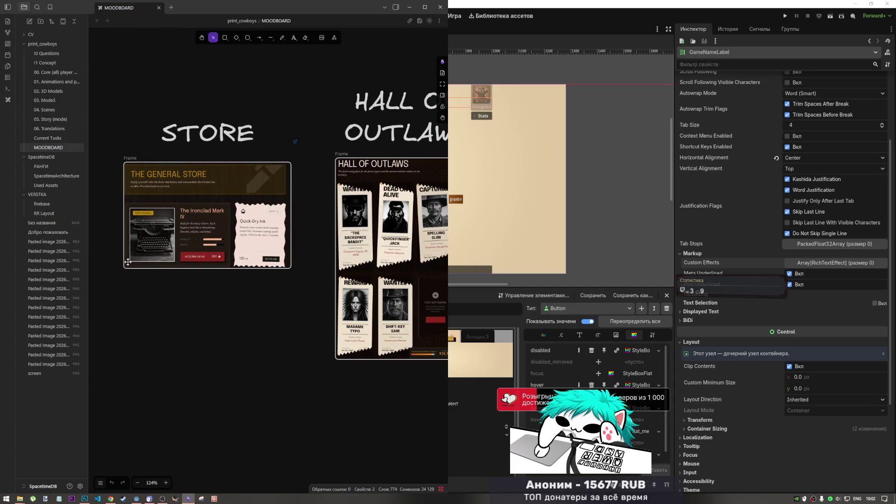
{"action": "scroll", "coordinate": [273, 295], "scroll_direction": "left", "scroll_amount": 6}
{"action": "scroll", "coordinate": [273, 294], "scroll_direction": "up", "scroll_amount": 2}
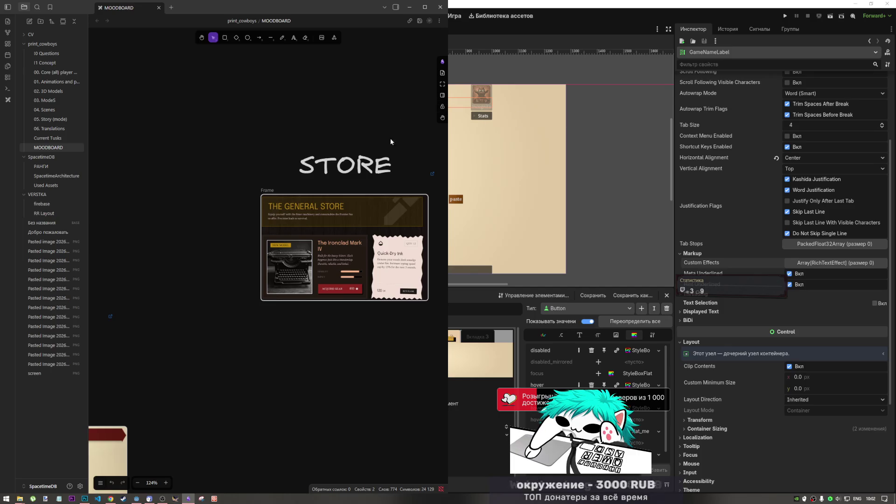
{"action": "left_click", "coordinate": [642, 5]}
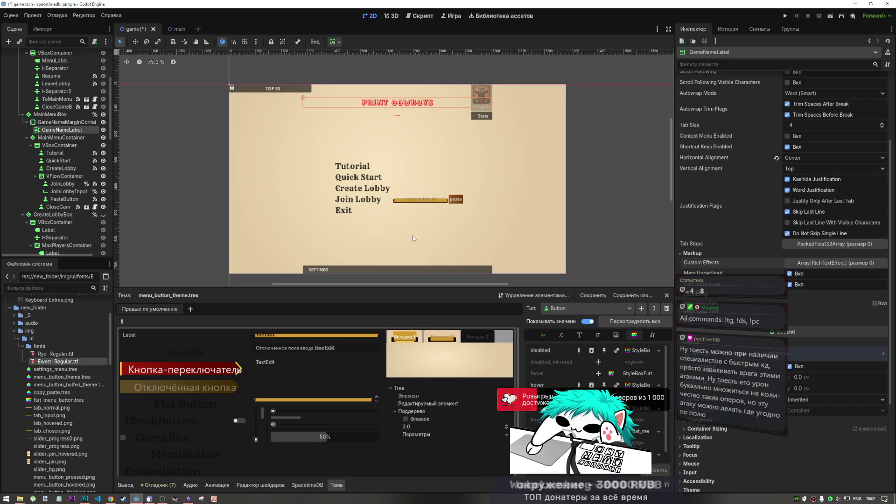
Step: Drag the splitter above the Theme panel down to give the scene canvas more height
{"action": "scroll", "coordinate": [412, 192], "scroll_direction": "up", "scroll_amount": 3}
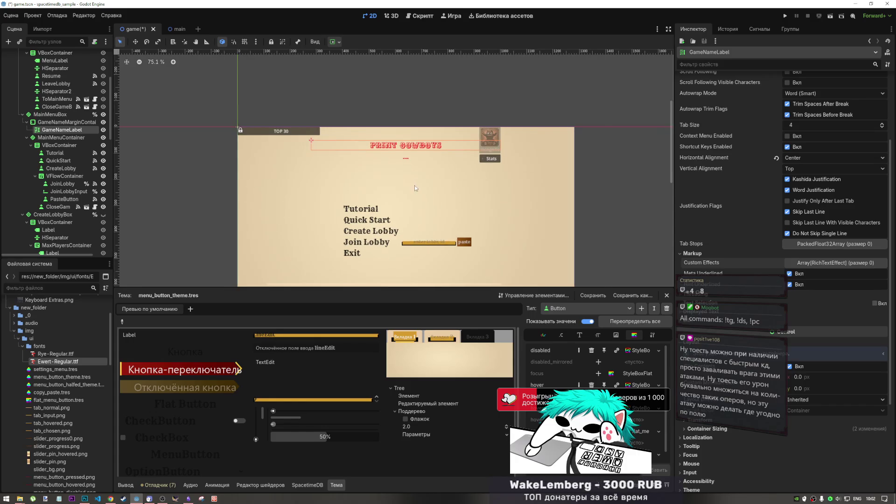
{"action": "scroll", "coordinate": [430, 166], "scroll_direction": "up", "scroll_amount": 4}
{"action": "scroll", "coordinate": [446, 241], "scroll_direction": "down", "scroll_amount": 5}
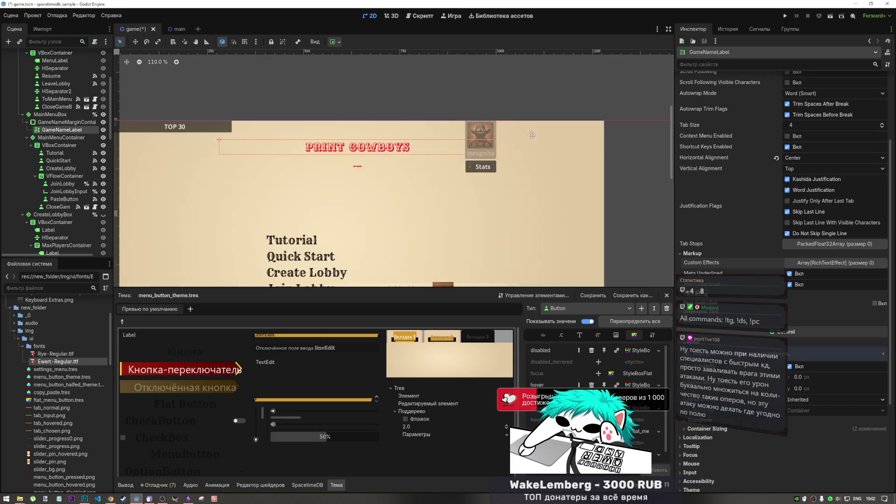
{"action": "scroll", "coordinate": [450, 98], "scroll_direction": "down", "scroll_amount": 2}
{"action": "scroll", "coordinate": [447, 199], "scroll_direction": "down", "scroll_amount": 3}
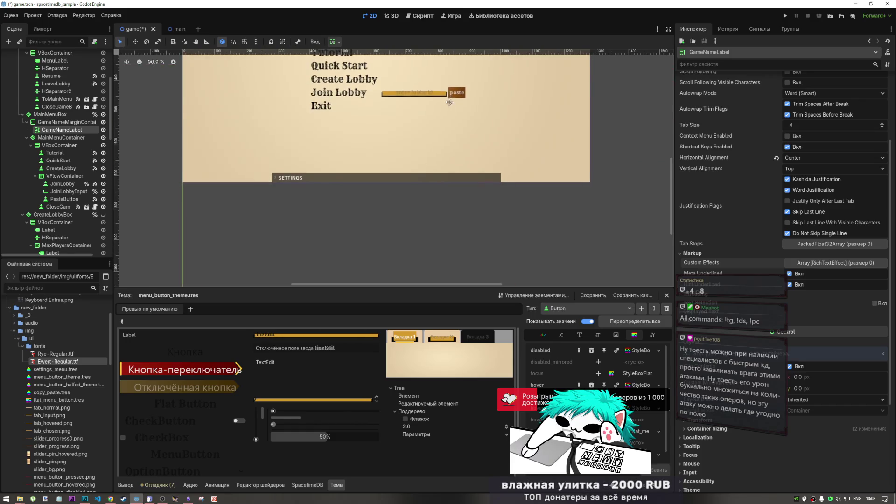
{"action": "scroll", "coordinate": [447, 200], "scroll_direction": "up", "scroll_amount": 3}
{"action": "scroll", "coordinate": [447, 200], "scroll_direction": "down", "scroll_amount": 2}
{"action": "scroll", "coordinate": [448, 199], "scroll_direction": "down", "scroll_amount": 1}
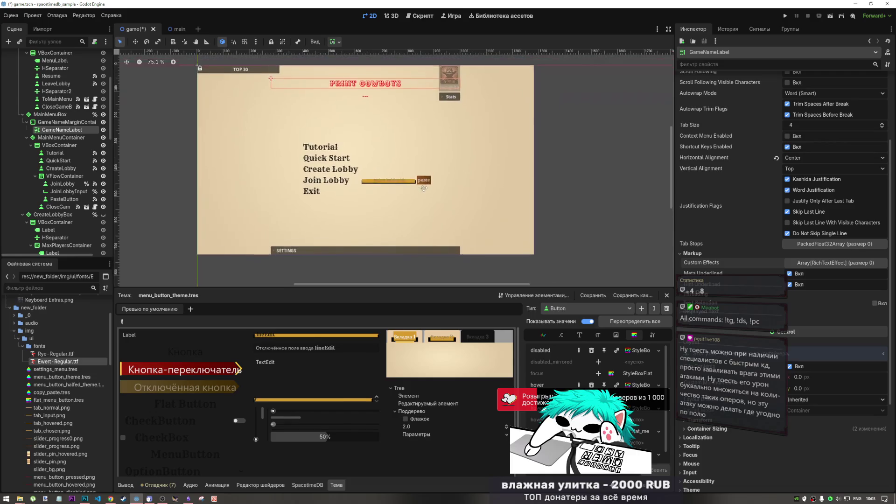
{"action": "scroll", "coordinate": [434, 275], "scroll_direction": "up", "scroll_amount": 2}
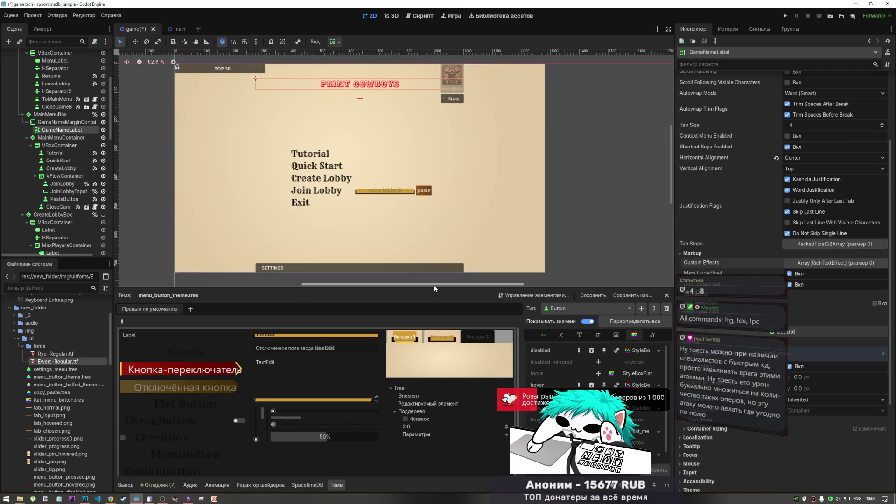
{"action": "left_click_drag", "start_coordinate": [434, 285], "coordinate": [434, 330]}
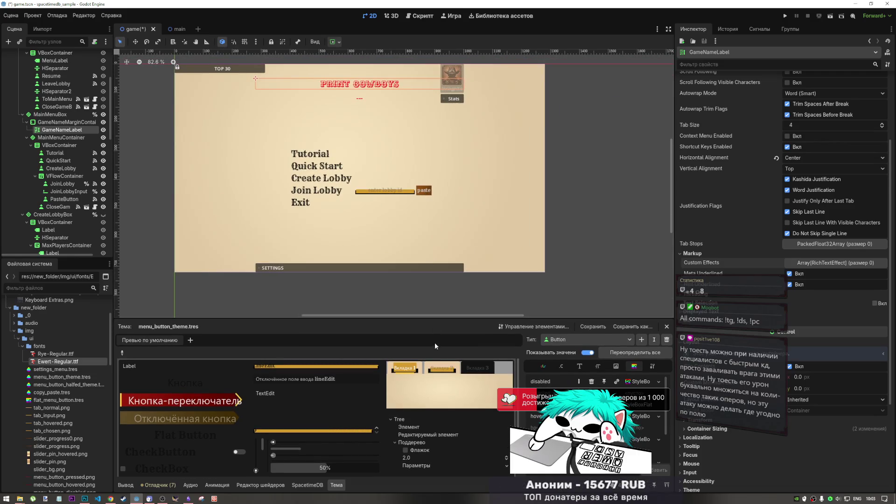
Step: Preview the theme's tabs by switching to Вкладка 2 and back to Вкладка 1
{"action": "left_click", "coordinate": [446, 370]}
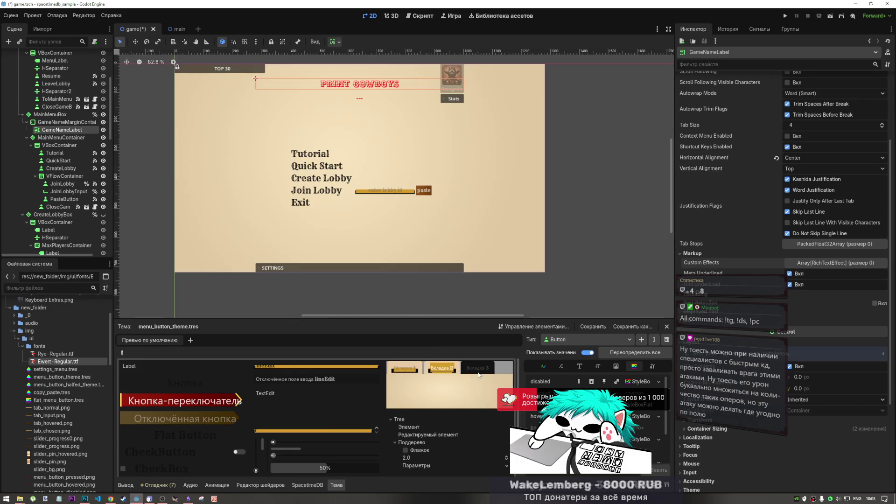
{"action": "left_click", "coordinate": [410, 370]}
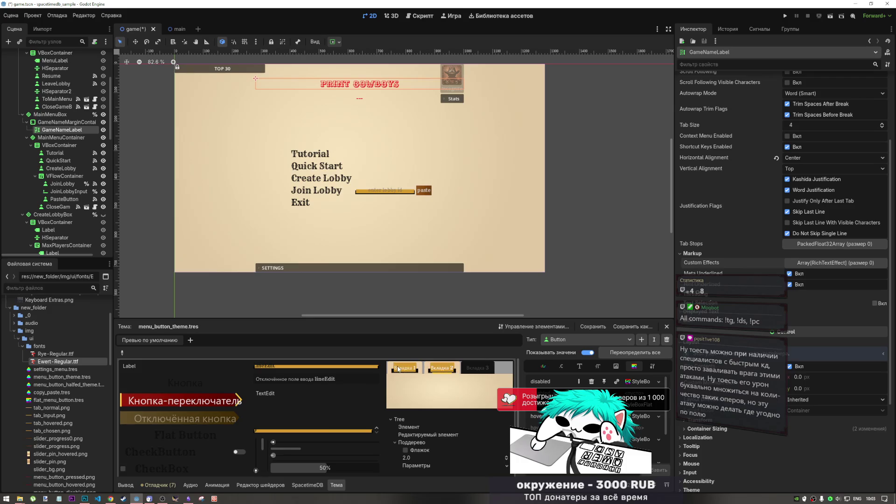
{"action": "scroll", "coordinate": [437, 240], "scroll_direction": "down", "scroll_amount": 1}
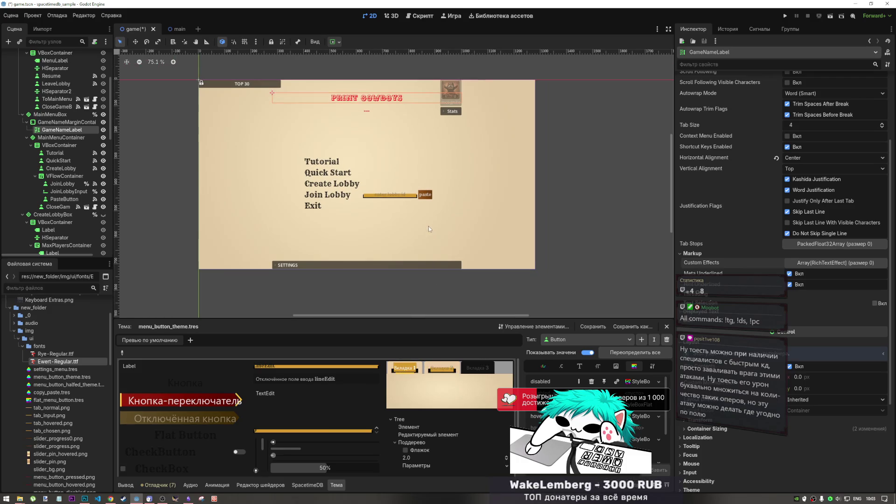
Step: Save the game scene with Ctrl+S
{"action": "mouse_move", "coordinate": [429, 226]}
{"action": "left_mouse_down"}
{"action": "mouse_move", "coordinate": [436, 253]}
{"action": "mouse_move", "coordinate": [436, 241]}
{"action": "left_mouse_up"}
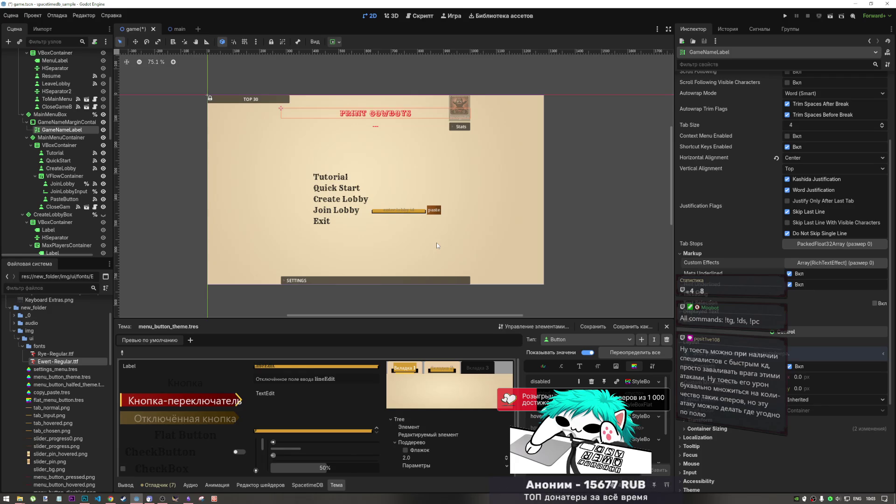
{"action": "key", "text": "ctrl+s"}
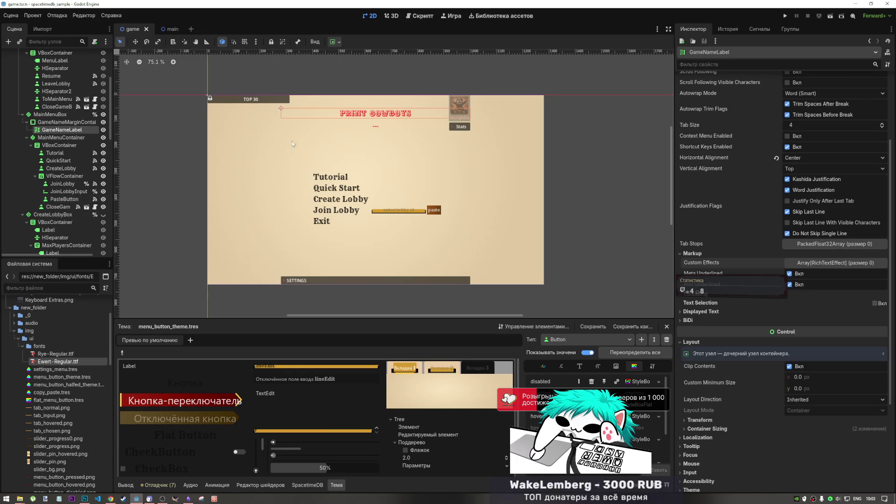
{"action": "mouse_move", "coordinate": [292, 141]}
{"action": "left_mouse_down"}
{"action": "mouse_move", "coordinate": [290, 206]}
{"action": "mouse_move", "coordinate": [252, 148]}
{"action": "left_mouse_up"}
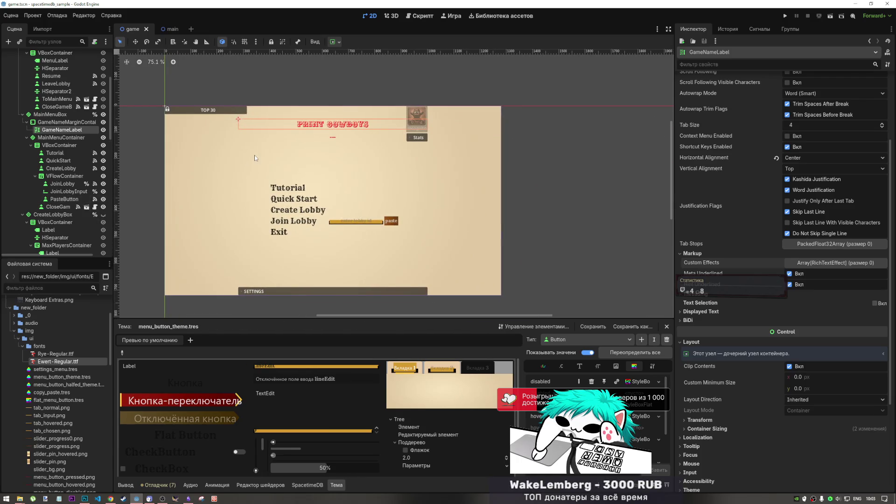
Step: Select the Top30 container and untick Folded to show its placeholder rows
{"action": "left_click", "coordinate": [232, 155]}
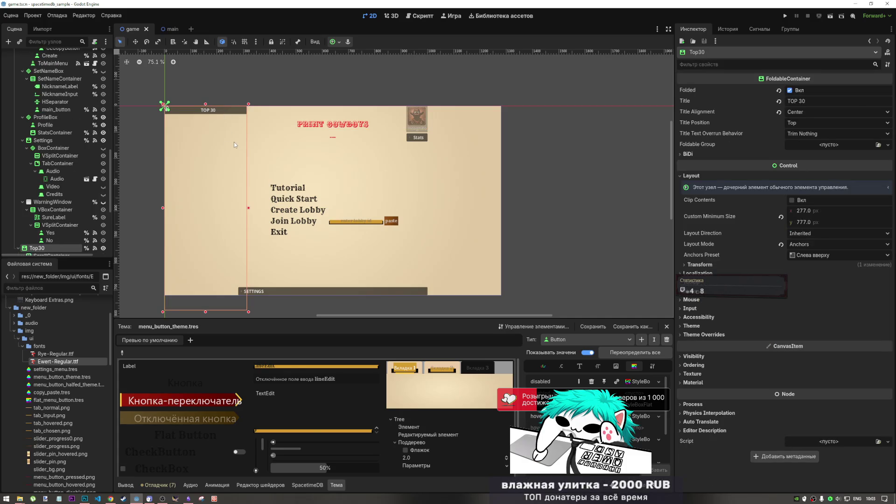
{"action": "left_click", "coordinate": [789, 90]}
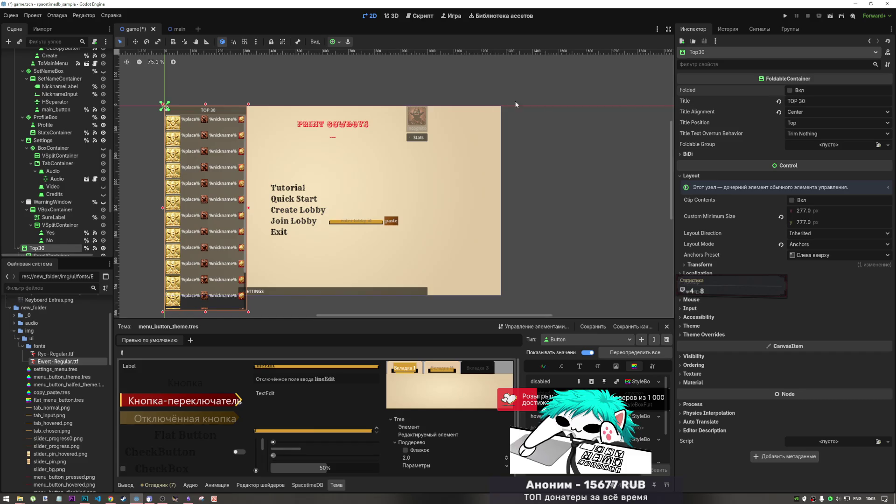
{"action": "scroll", "coordinate": [336, 79], "scroll_direction": "left", "scroll_amount": 3}
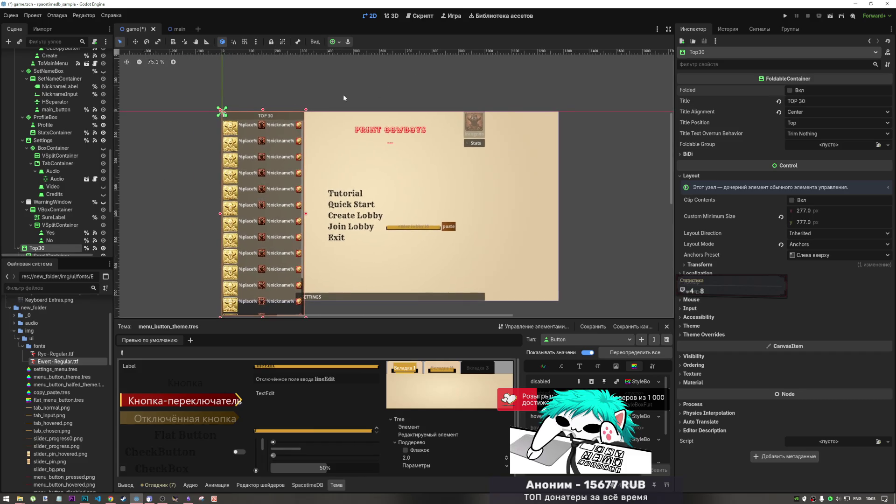
{"action": "scroll", "coordinate": [310, 104], "scroll_direction": "up", "scroll_amount": 2}
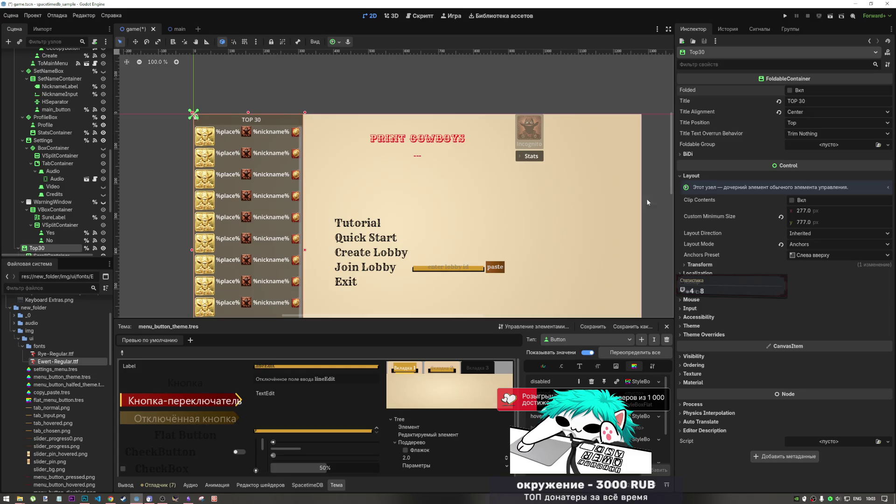
{"action": "scroll", "coordinate": [347, 121], "scroll_direction": "down", "scroll_amount": 3}
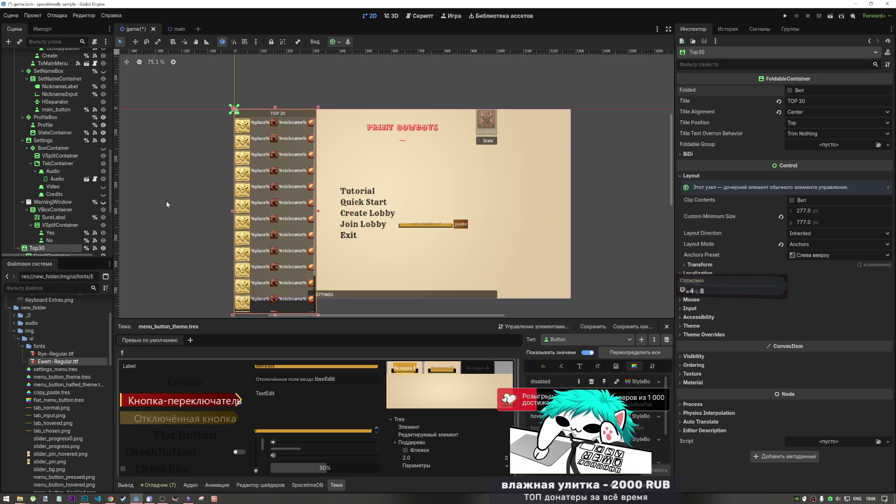
Step: Scroll over the unfolded 277 × 777 px leaderboard's place and nickname rows, then deselect
{"action": "scroll", "coordinate": [397, 230], "scroll_direction": "up", "scroll_amount": 3}
{"action": "scroll", "coordinate": [397, 230], "scroll_direction": "down", "scroll_amount": 5}
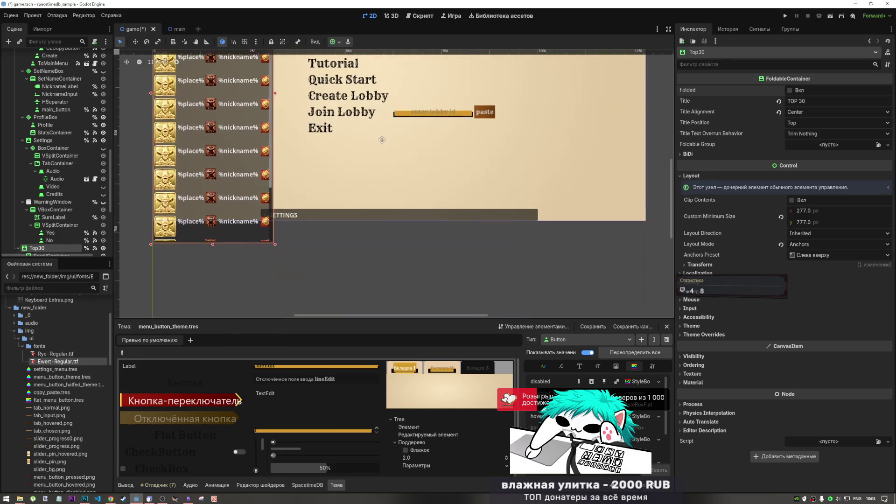
{"action": "scroll", "coordinate": [394, 258], "scroll_direction": "up", "scroll_amount": 5}
{"action": "scroll", "coordinate": [387, 240], "scroll_direction": "down", "scroll_amount": 2}
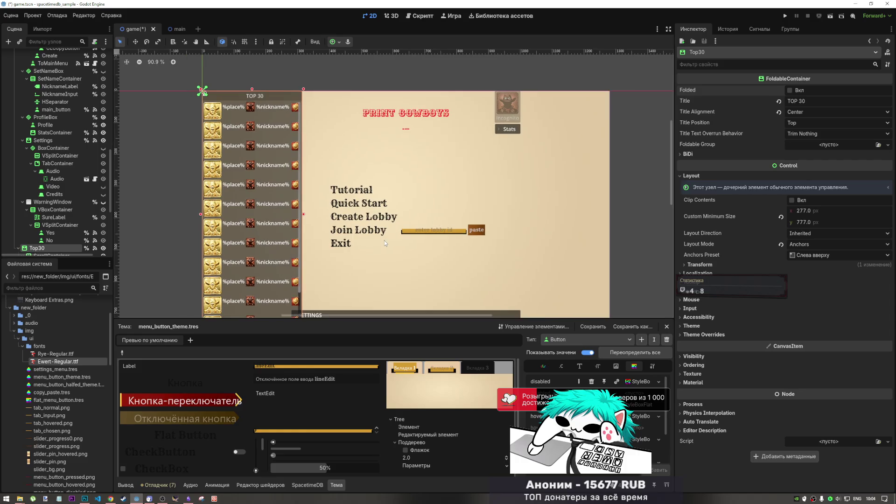
{"action": "scroll", "coordinate": [453, 212], "scroll_direction": "down", "scroll_amount": 1}
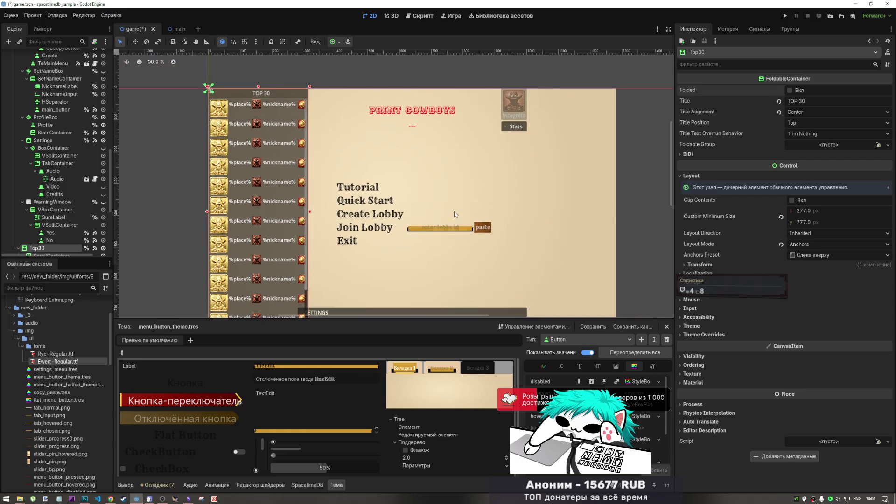
{"action": "scroll", "coordinate": [441, 212], "scroll_direction": "down", "scroll_amount": 2}
{"action": "scroll", "coordinate": [438, 262], "scroll_direction": "up", "scroll_amount": 2}
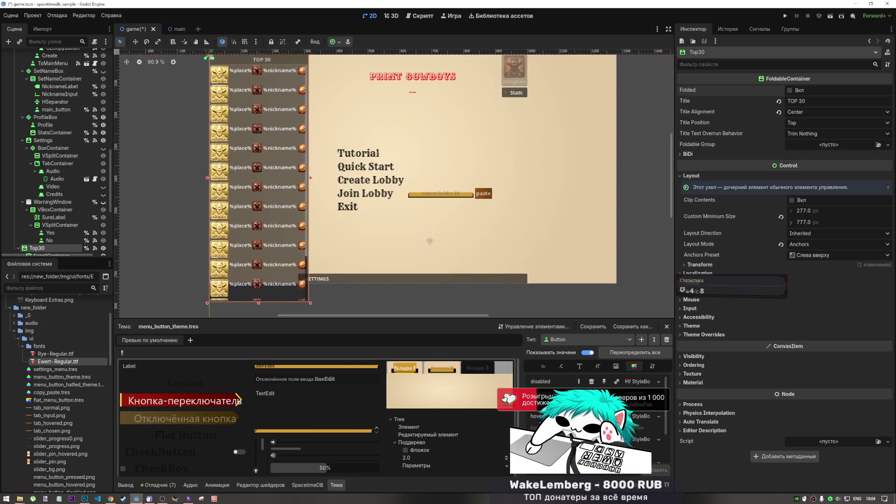
{"action": "scroll", "coordinate": [421, 229], "scroll_direction": "down", "scroll_amount": 2}
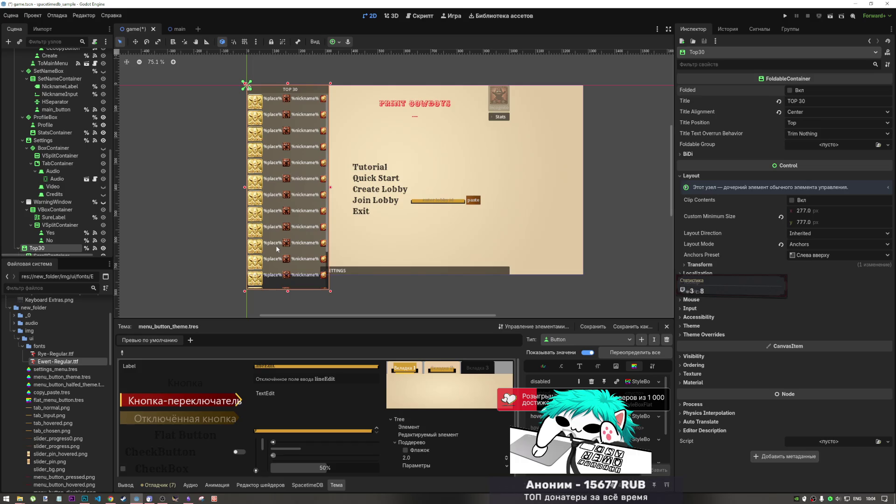
{"action": "left_click", "coordinate": [197, 221]}
Step: Tick Folded on the Top30 container so only its title strip remains, then deselect
{"action": "left_click", "coordinate": [273, 88]}
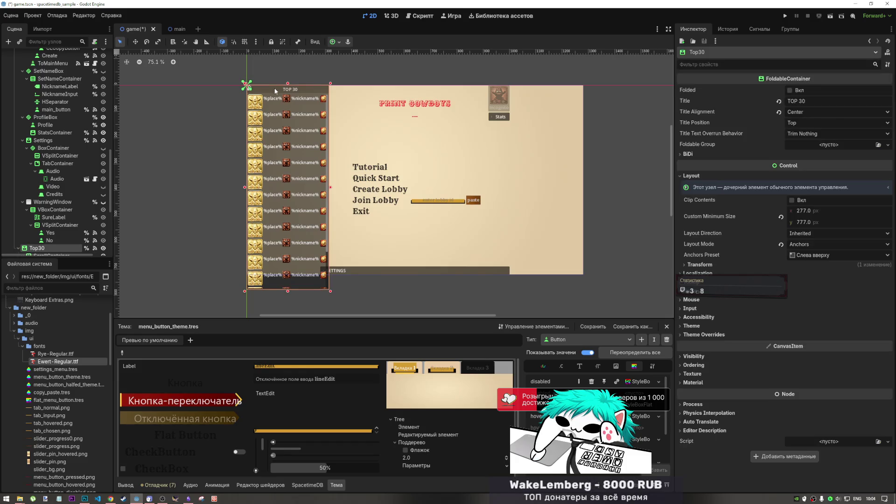
{"action": "left_click", "coordinate": [789, 90]}
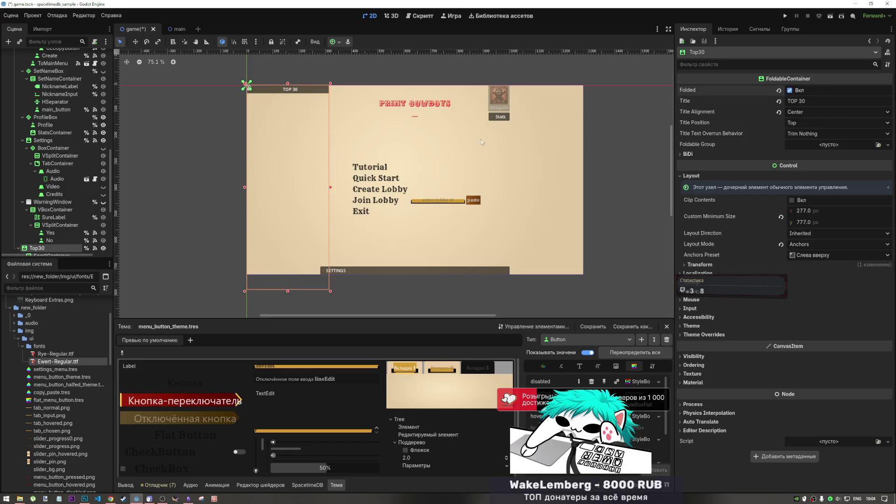
{"action": "left_click", "coordinate": [177, 164]}
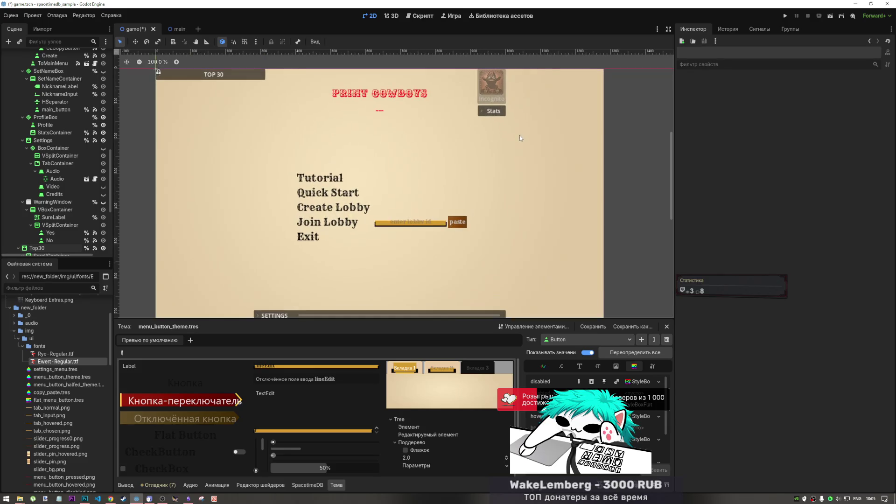
{"action": "scroll", "coordinate": [507, 163], "scroll_direction": "up", "scroll_amount": 1}
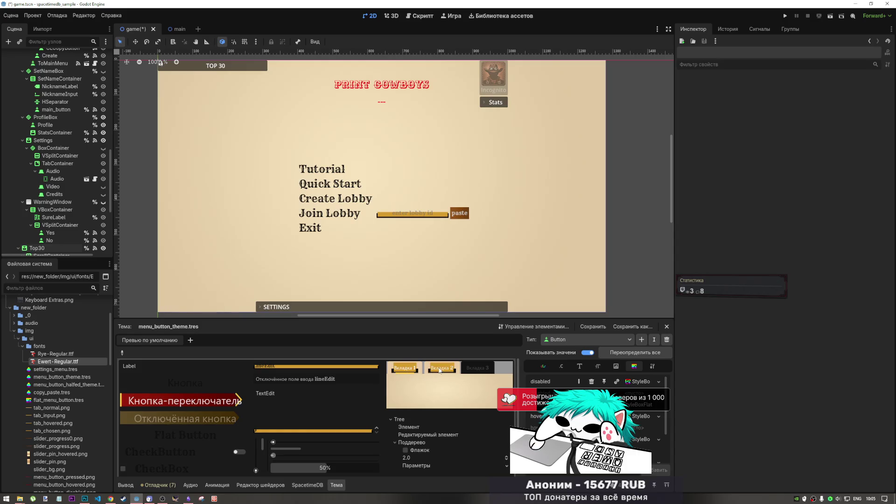
Step: Toggle the theme preview between Вкладка 2 and Вкладка 1 twice, then switch to Photoshop's UI.psd
{"action": "left_click", "coordinate": [440, 369]}
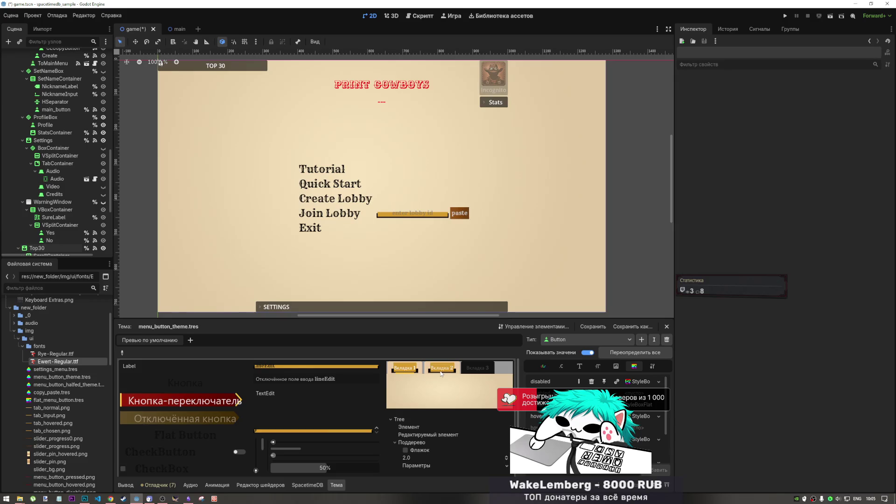
{"action": "left_click", "coordinate": [400, 369]}
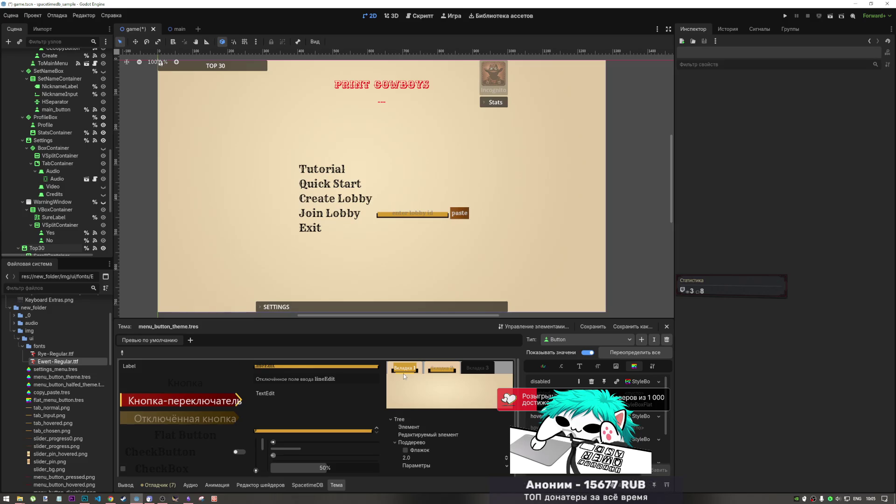
{"action": "left_click", "coordinate": [439, 377]}
{"action": "left_click", "coordinate": [396, 367]}
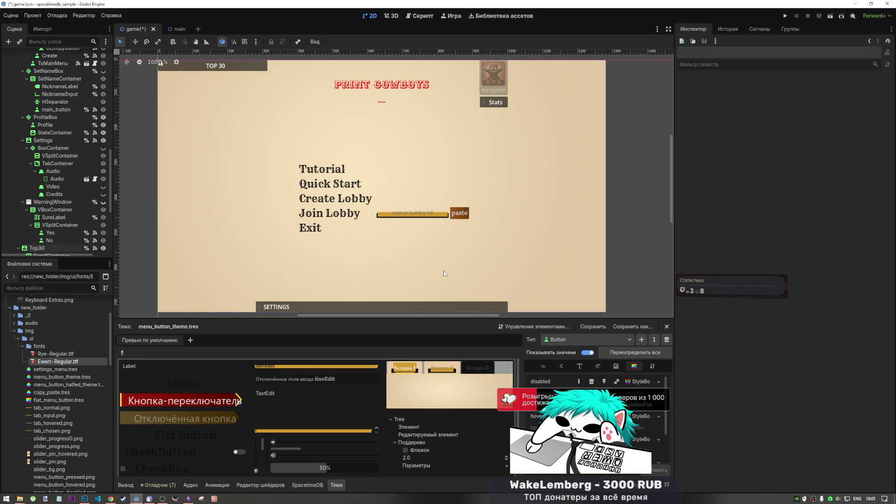
{"action": "scroll", "coordinate": [346, 180], "scroll_direction": "down", "scroll_amount": 3}
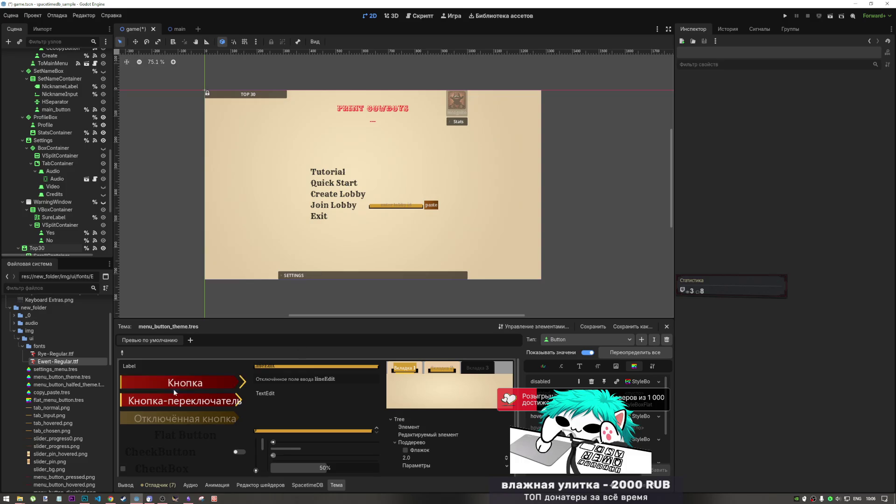
{"action": "left_click", "coordinate": [85, 498]}
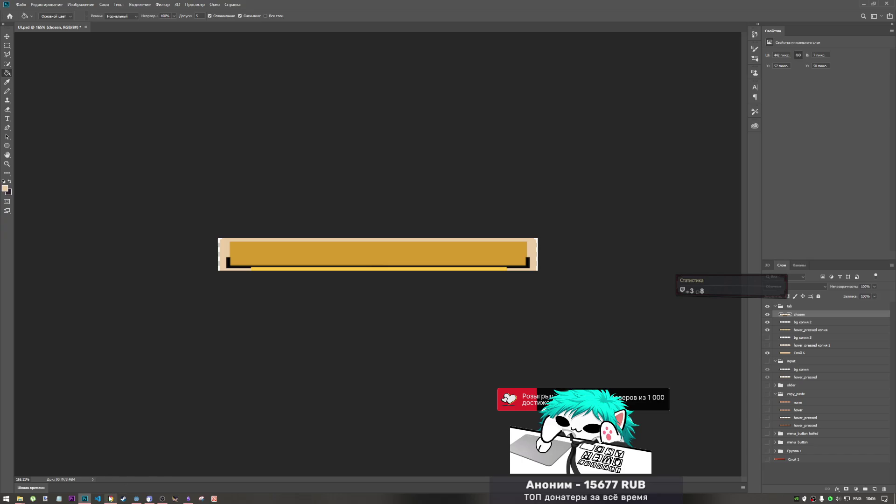
{"action": "left_click", "coordinate": [136, 498]}
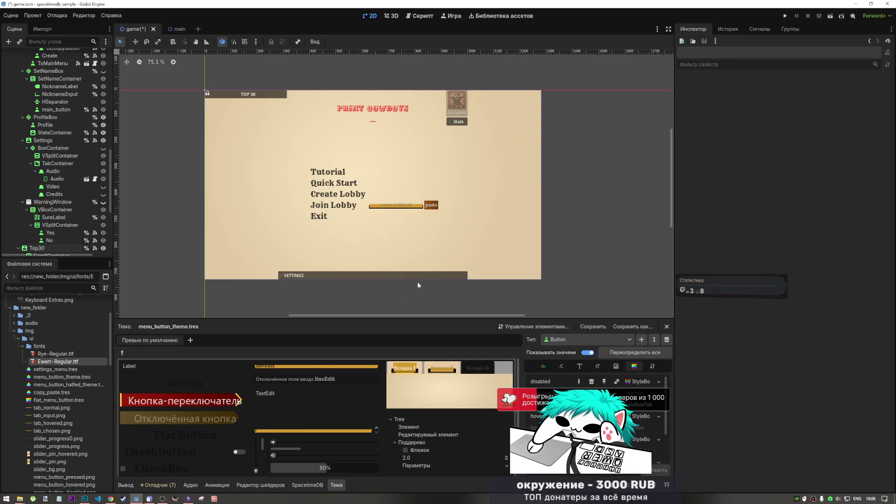
{"action": "key", "text": "ctrl+s"}
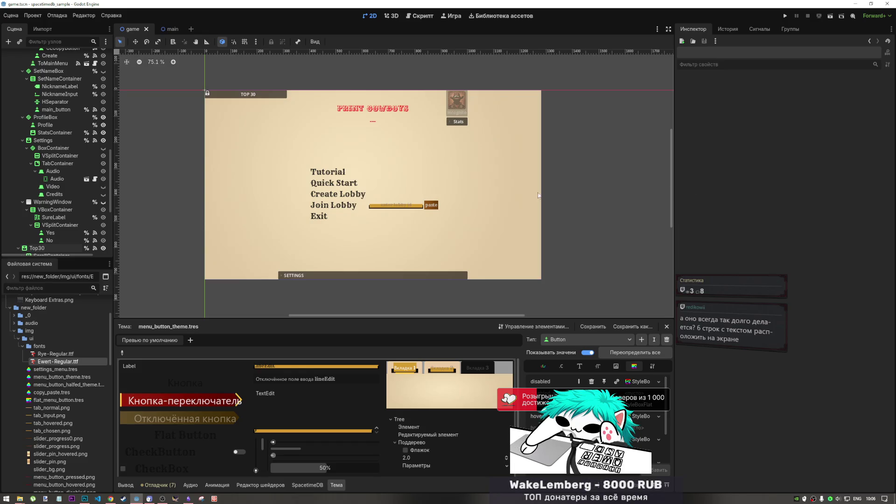
{"action": "scroll", "coordinate": [333, 214], "scroll_direction": "up", "scroll_amount": 5}
{"action": "scroll", "coordinate": [353, 231], "scroll_direction": "down", "scroll_amount": 6}
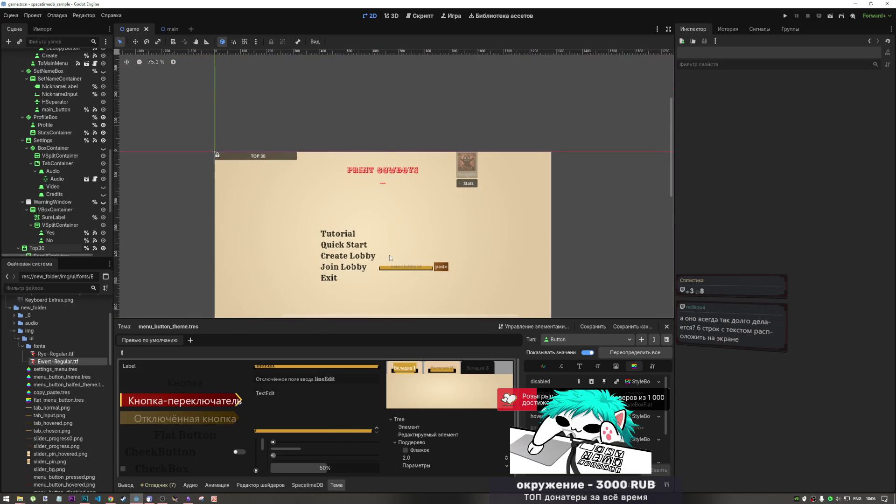
{"action": "left_click_drag", "start_coordinate": [390, 255], "coordinate": [397, 220]}
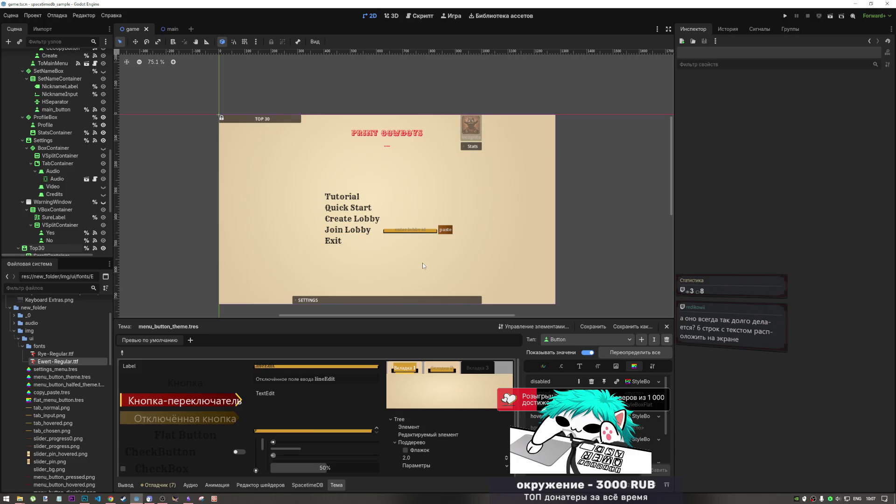
Step: Run the game and enter the nickname 'test' to reach the themed main menu
{"action": "left_click", "coordinate": [831, 17]}
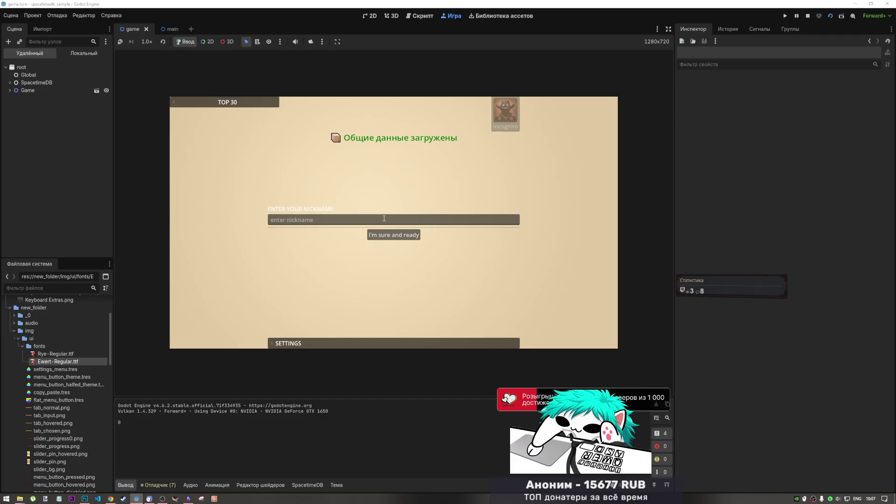
{"action": "left_click", "coordinate": [384, 218]}
{"action": "type", "text": "test"}
{"action": "left_click", "coordinate": [394, 234]}
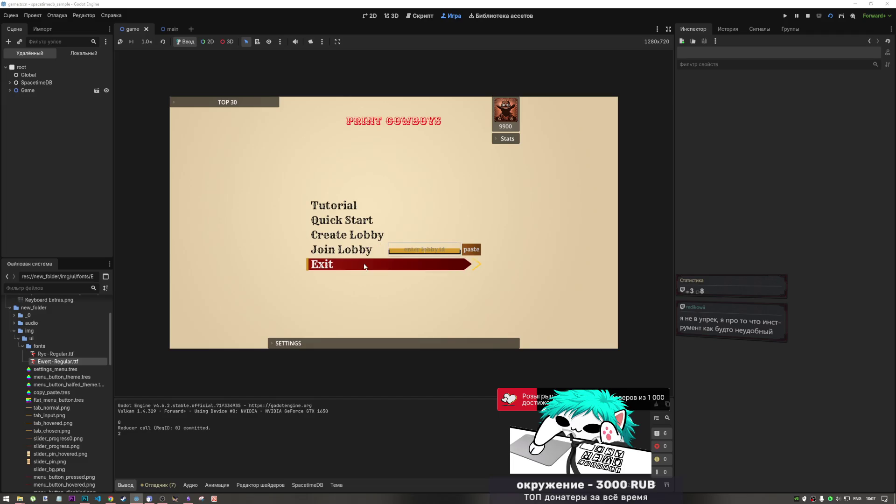
Step: Check the Create Lobby panel, then open menu_button_theme.tres for editing
{"action": "left_click", "coordinate": [368, 235]}
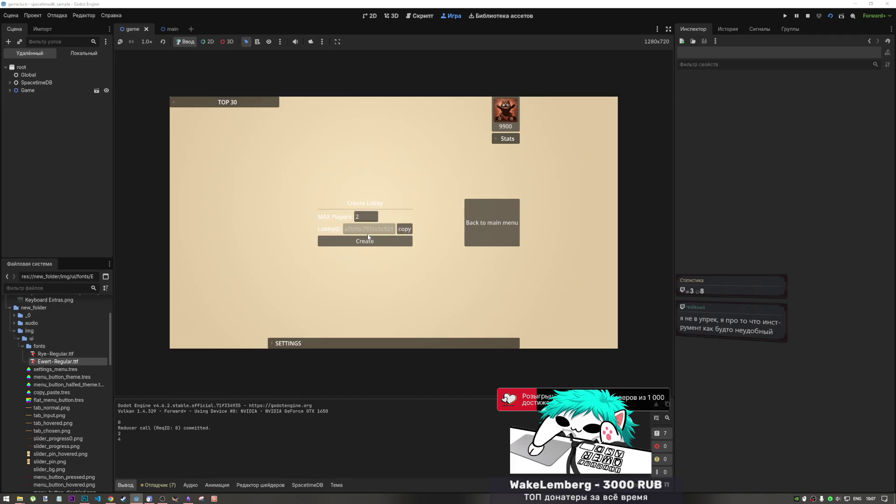
{"action": "left_click", "coordinate": [478, 232]}
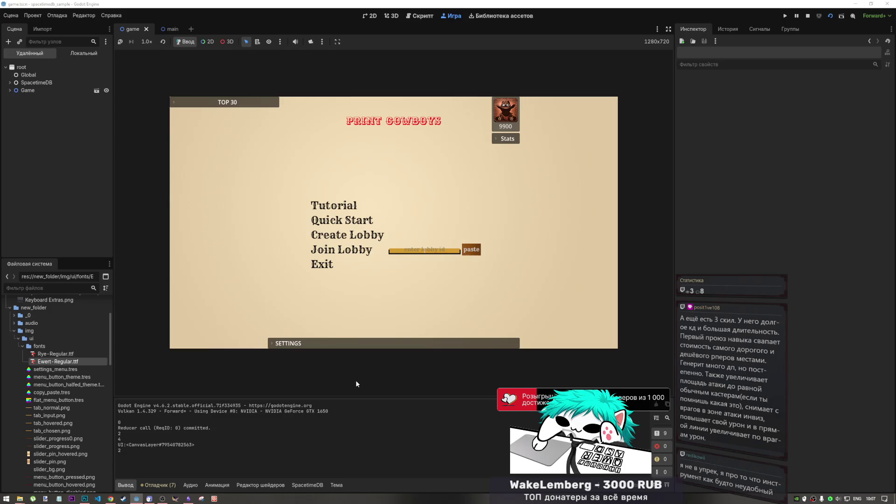
{"action": "double_click", "coordinate": [64, 378]}
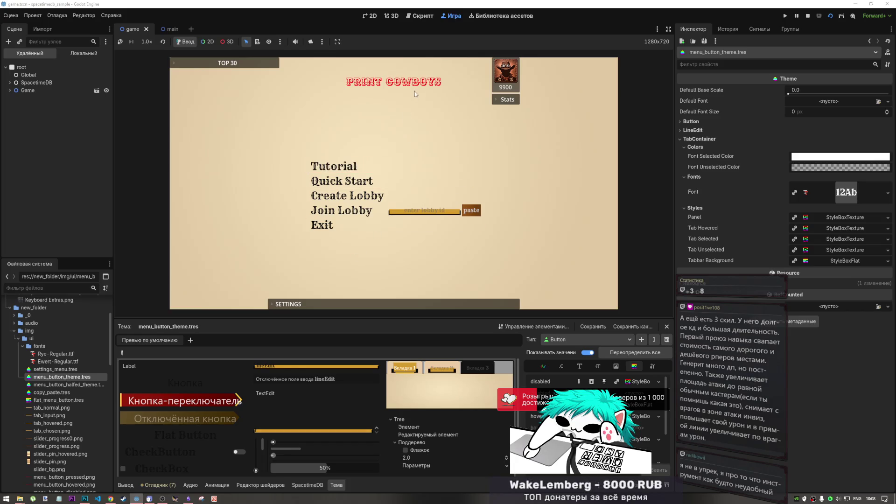
Step: Unfold and fold the TOP 30 leaderboard, then switch between the Audio and Video settings pages
{"action": "left_click", "coordinate": [237, 64]}
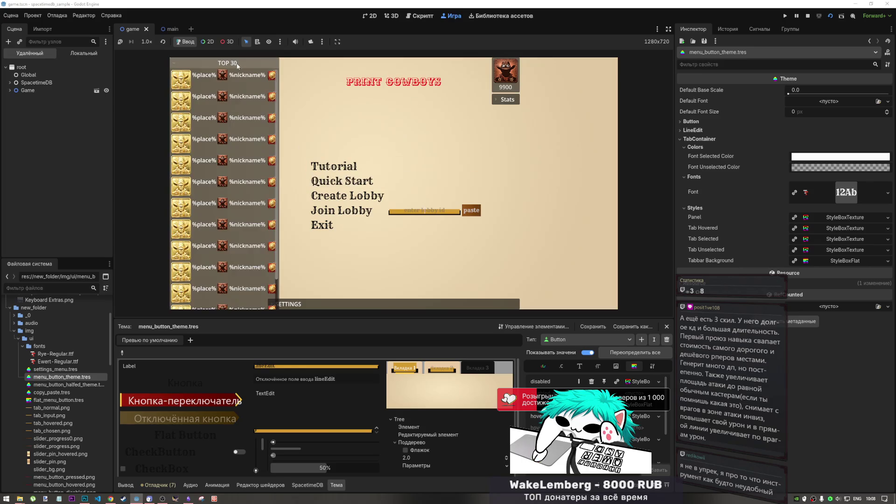
{"action": "left_click", "coordinate": [237, 64]}
{"action": "left_click", "coordinate": [363, 306]}
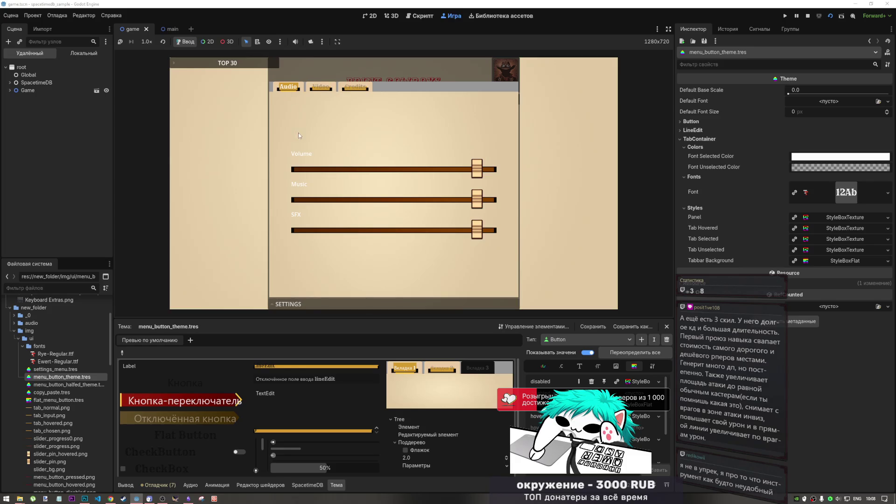
{"action": "left_click", "coordinate": [320, 90]}
{"action": "left_click", "coordinate": [288, 87]}
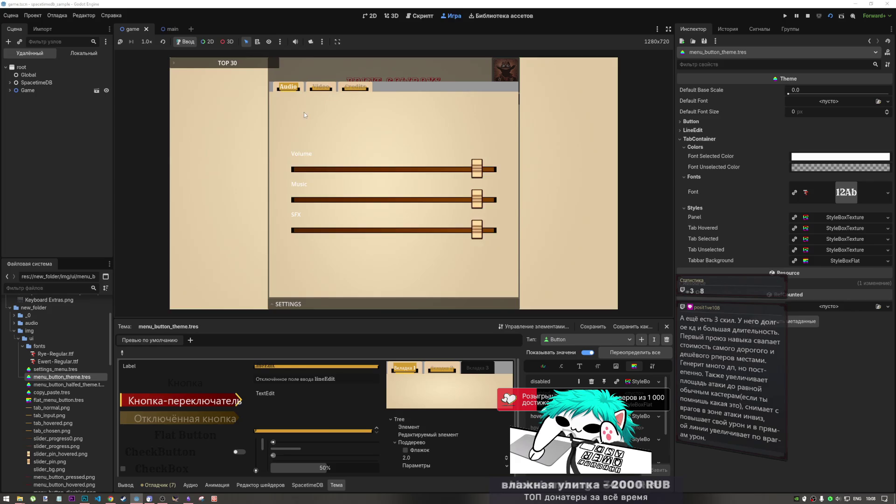
{"action": "left_click", "coordinate": [329, 92]}
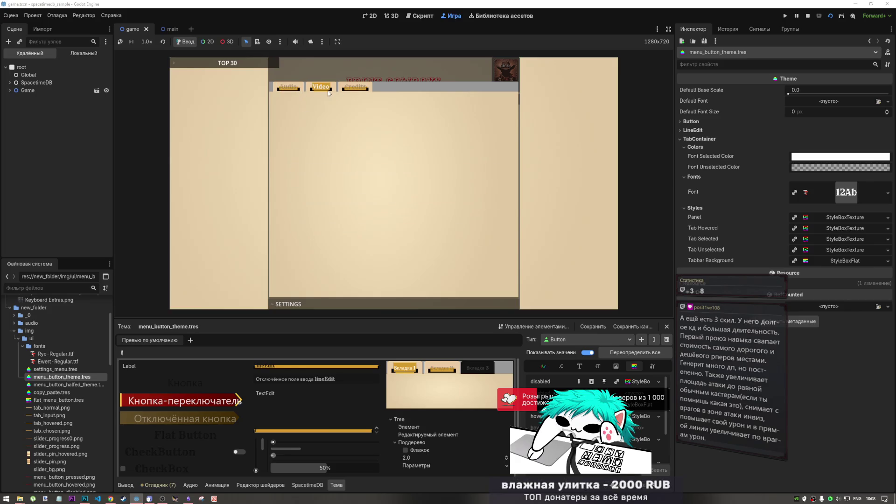
{"action": "left_click", "coordinate": [288, 88]}
{"action": "left_click", "coordinate": [321, 89]}
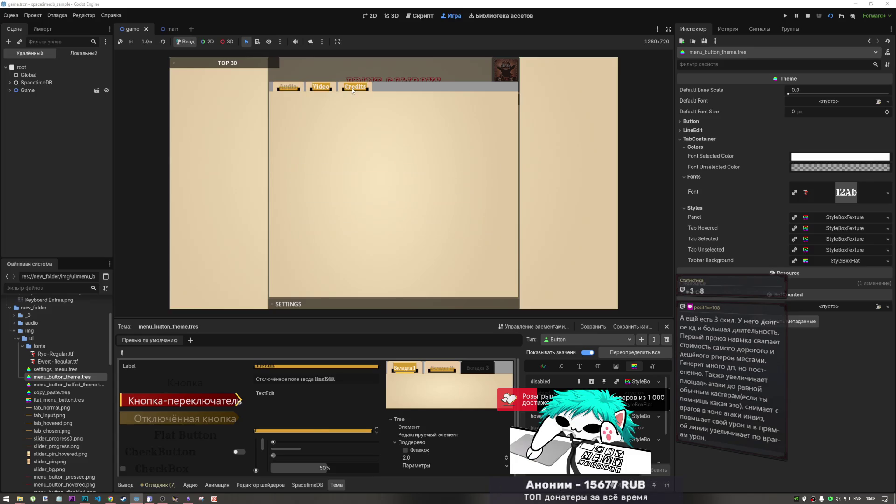
{"action": "left_click", "coordinate": [288, 87]}
Step: View the Credits settings page, then cycle back through Audio and Video
{"action": "left_click", "coordinate": [362, 89]}
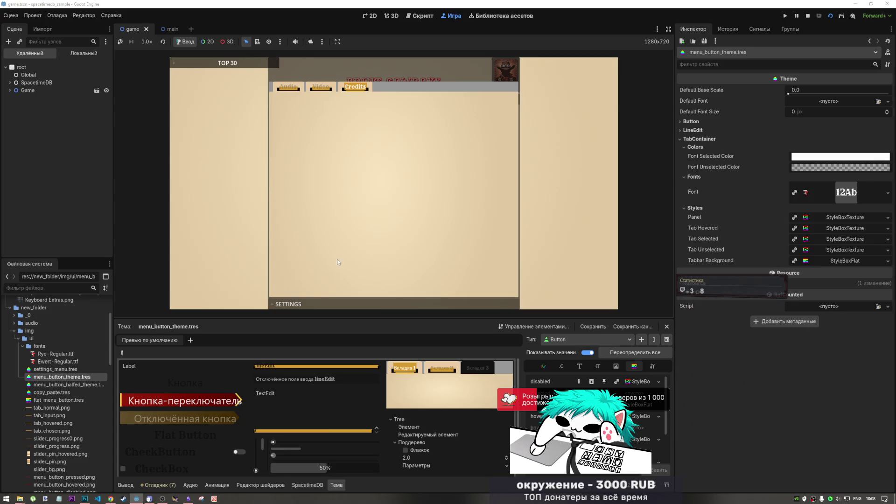
{"action": "left_click", "coordinate": [287, 88]}
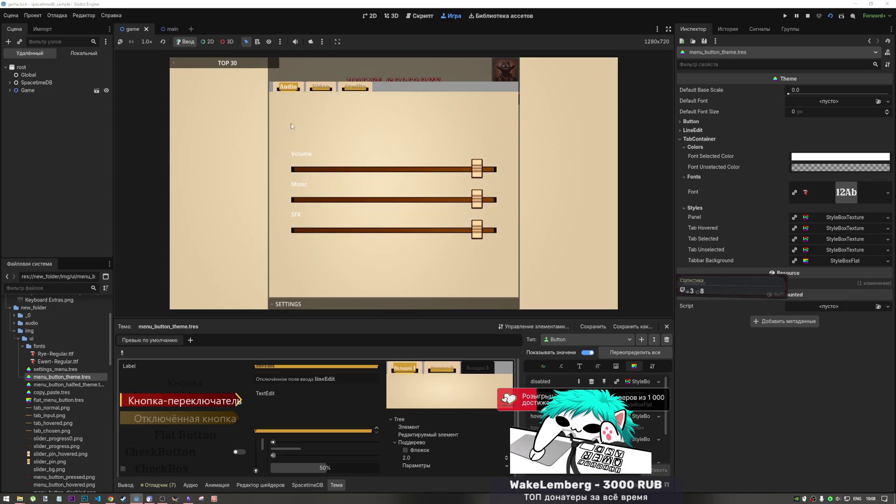
{"action": "left_click", "coordinate": [320, 87]}
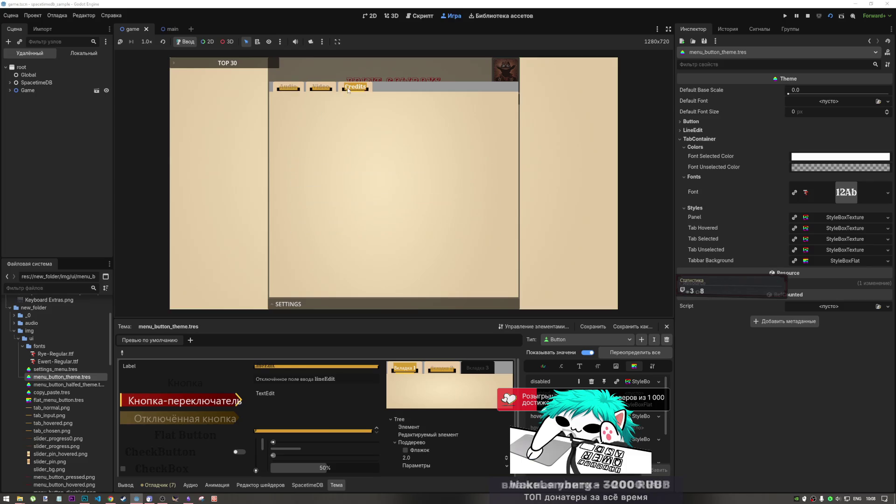
{"action": "left_click", "coordinate": [297, 89]}
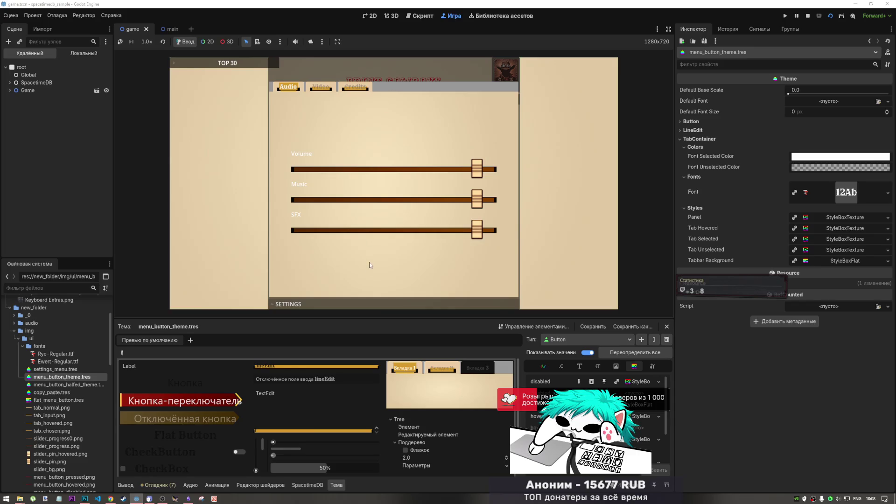
Step: Collapse and reopen the Settings panel repeatedly, then stop the running game
{"action": "left_click", "coordinate": [395, 303]}
{"action": "left_click", "coordinate": [395, 305]}
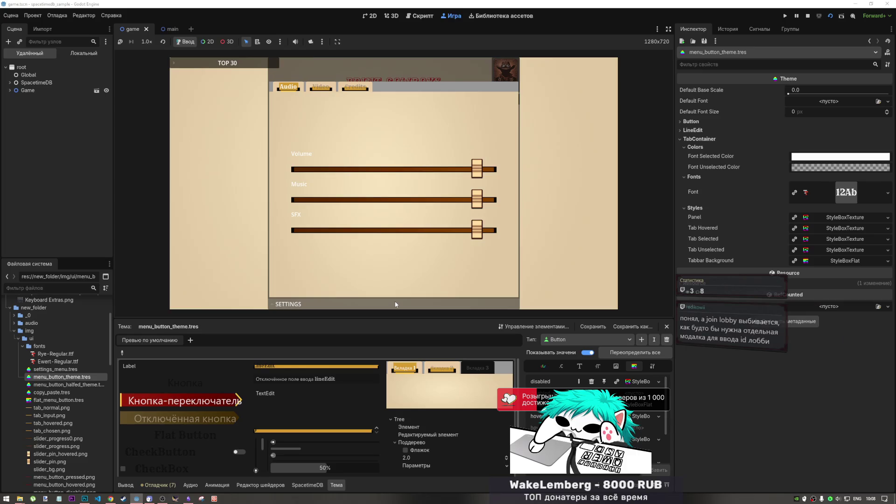
{"action": "left_click", "coordinate": [396, 304]}
{"action": "left_click", "coordinate": [396, 304]}
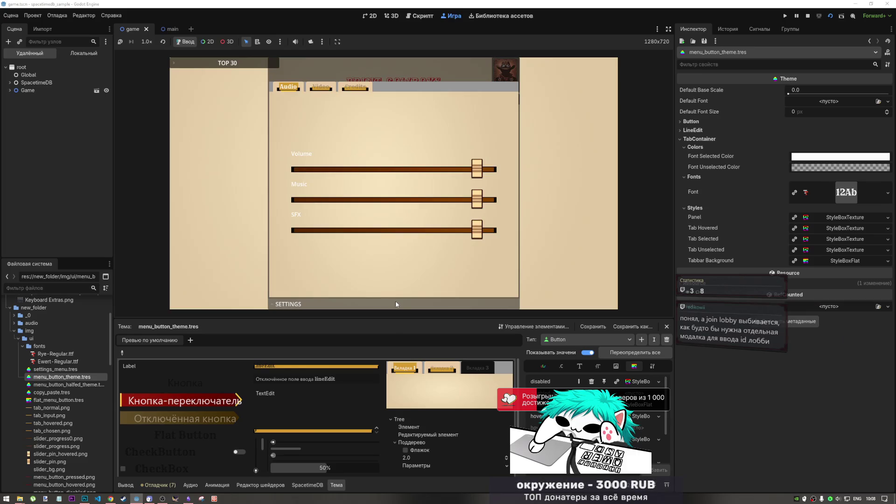
{"action": "left_click", "coordinate": [395, 304]}
{"action": "left_click", "coordinate": [396, 304]}
{"action": "left_click", "coordinate": [396, 304]}
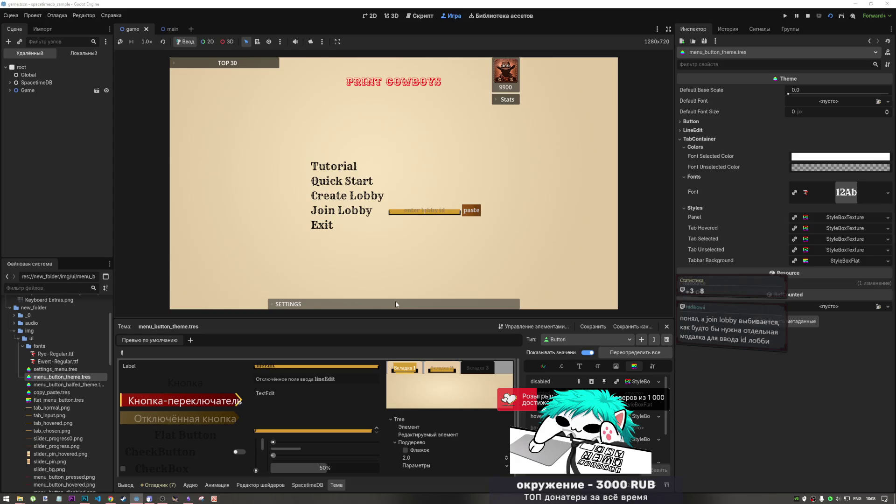
{"action": "left_click", "coordinate": [396, 304]}
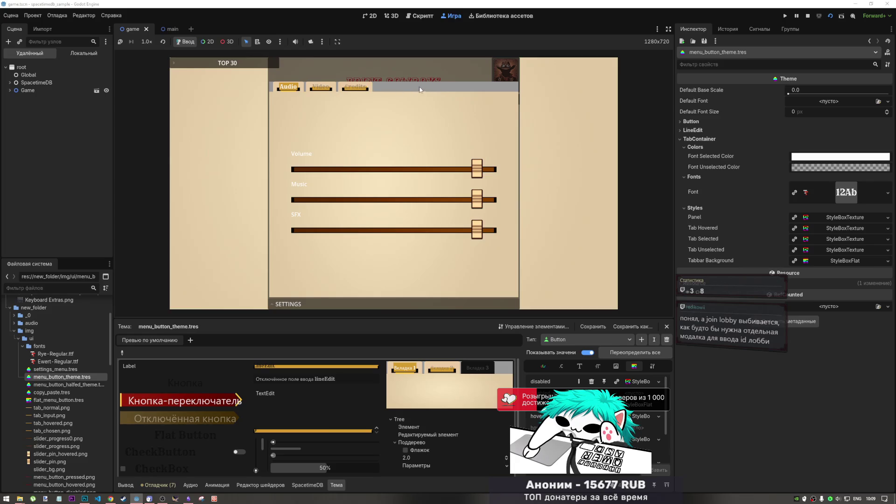
{"action": "left_click", "coordinate": [809, 17]}
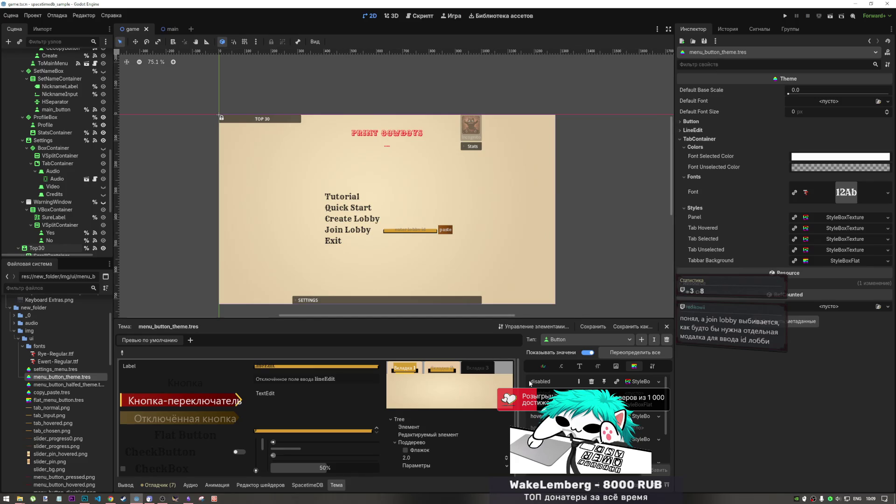
{"action": "scroll", "coordinate": [592, 411], "scroll_direction": "down", "scroll_amount": 1}
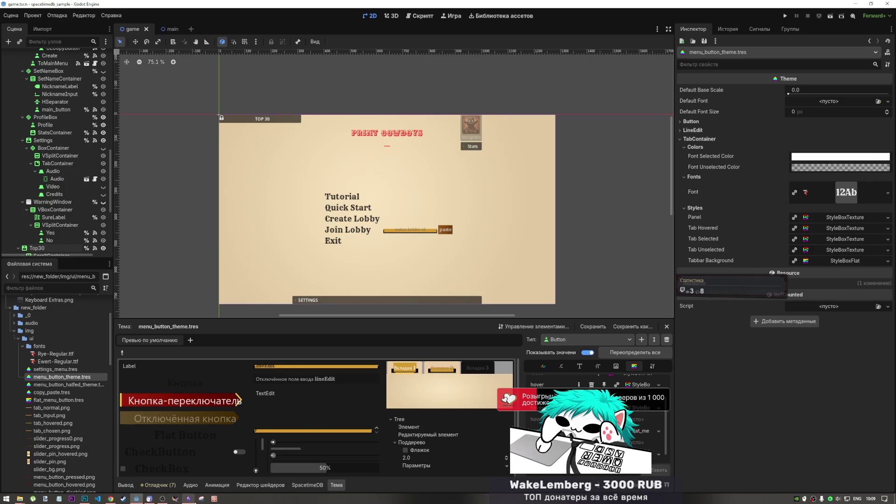
{"action": "mouse_move", "coordinate": [195, 502]}
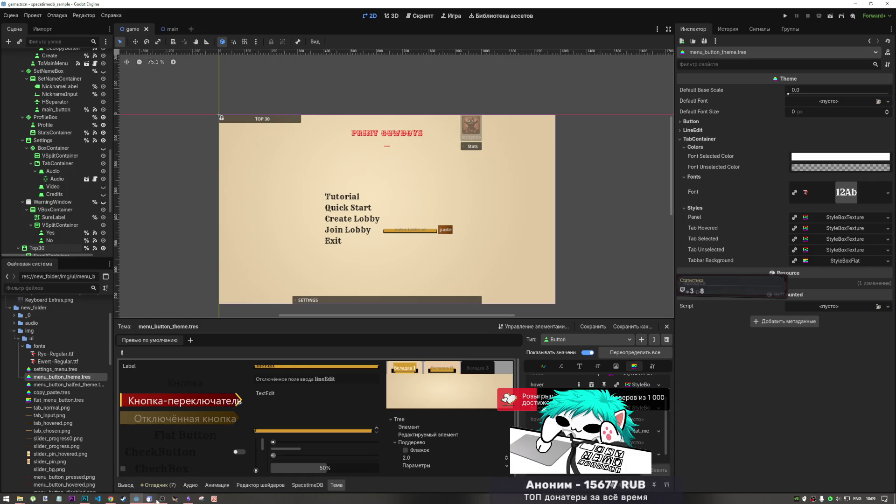
{"action": "mouse_move", "coordinate": [157, 501]}
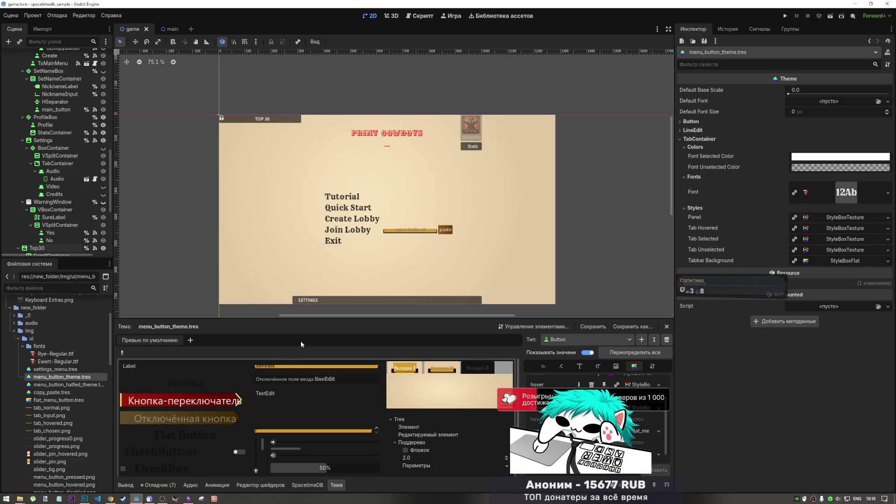